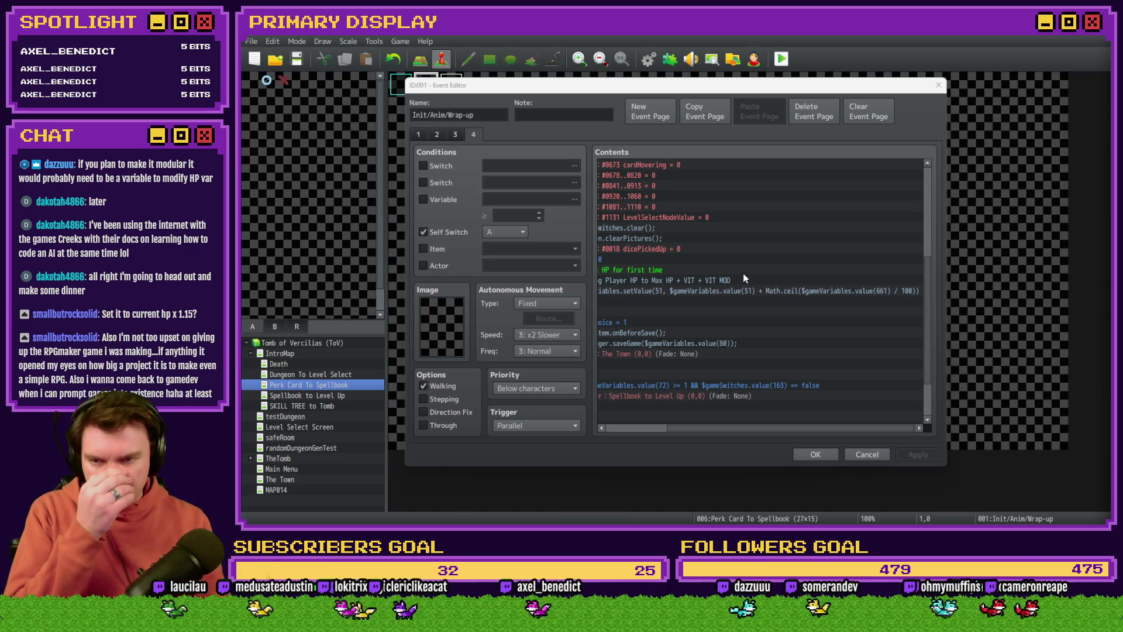
Open the HP-setting Script command and place the cursor in its formula line.
left_click_drag(672, 429, 626, 426)
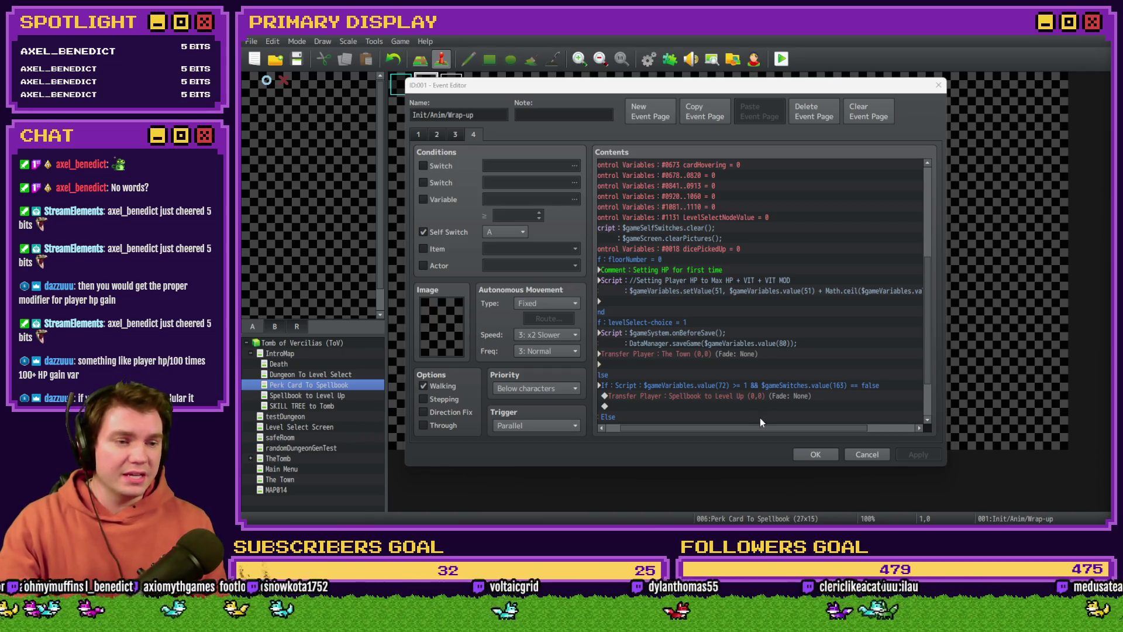
left_click_drag(737, 429, 678, 430)
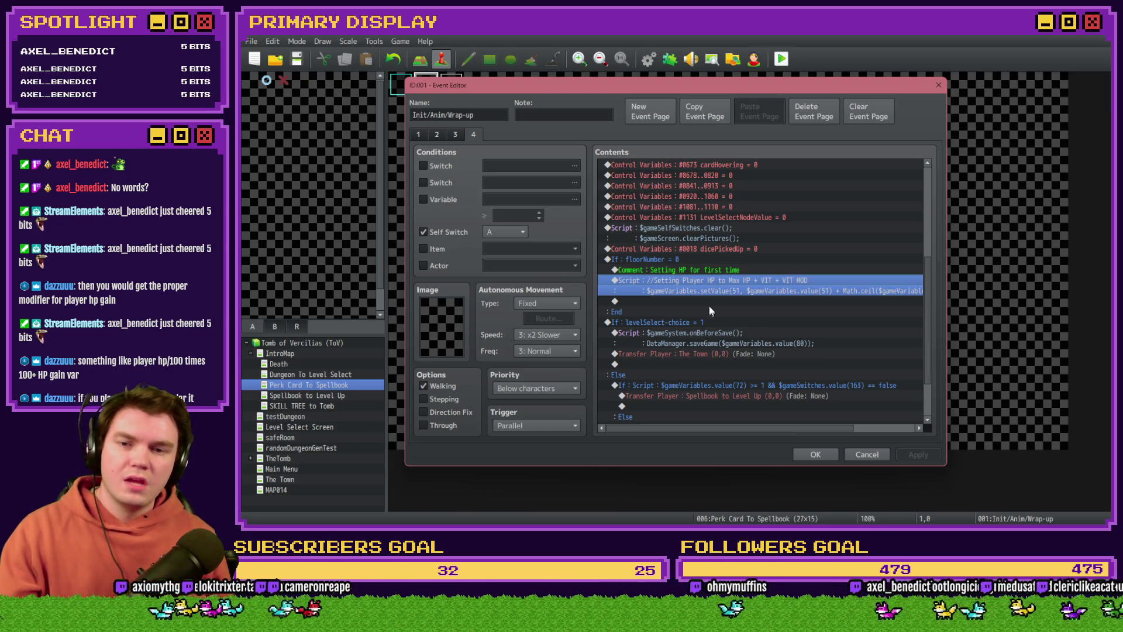
double_click(721, 279)
left_click_drag(719, 236, 699, 237)
key("ctrl+a")
left_click(757, 235)
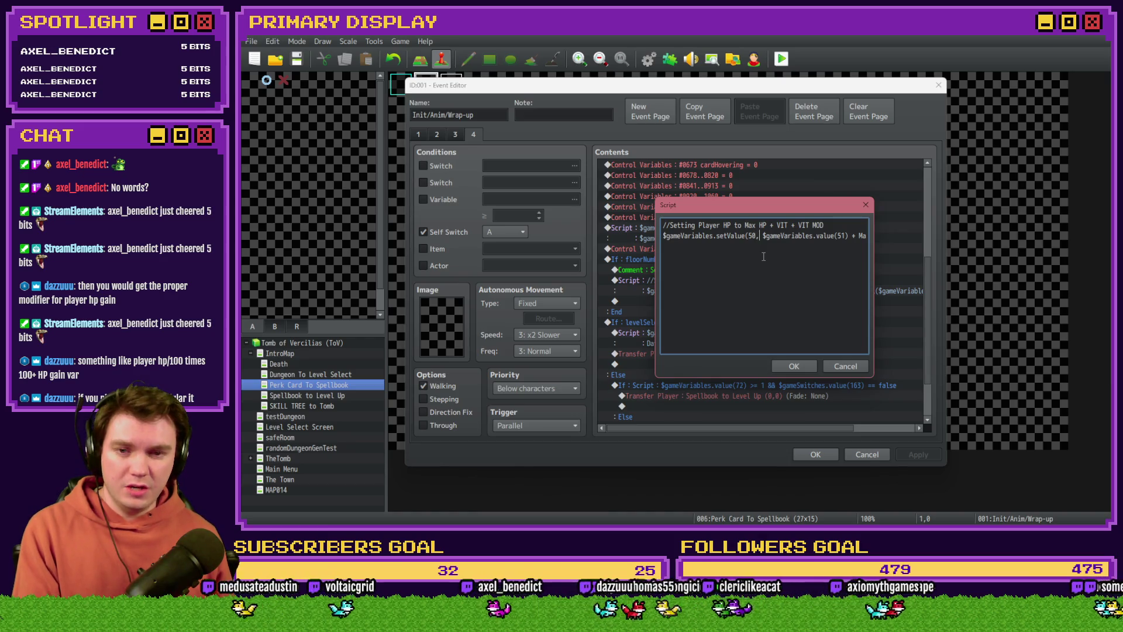
Complete the formula as variable 51 plus Math.ceil($gameVariables.value(661) / 100).
type("th.ceil($gameVariables.value(661)")
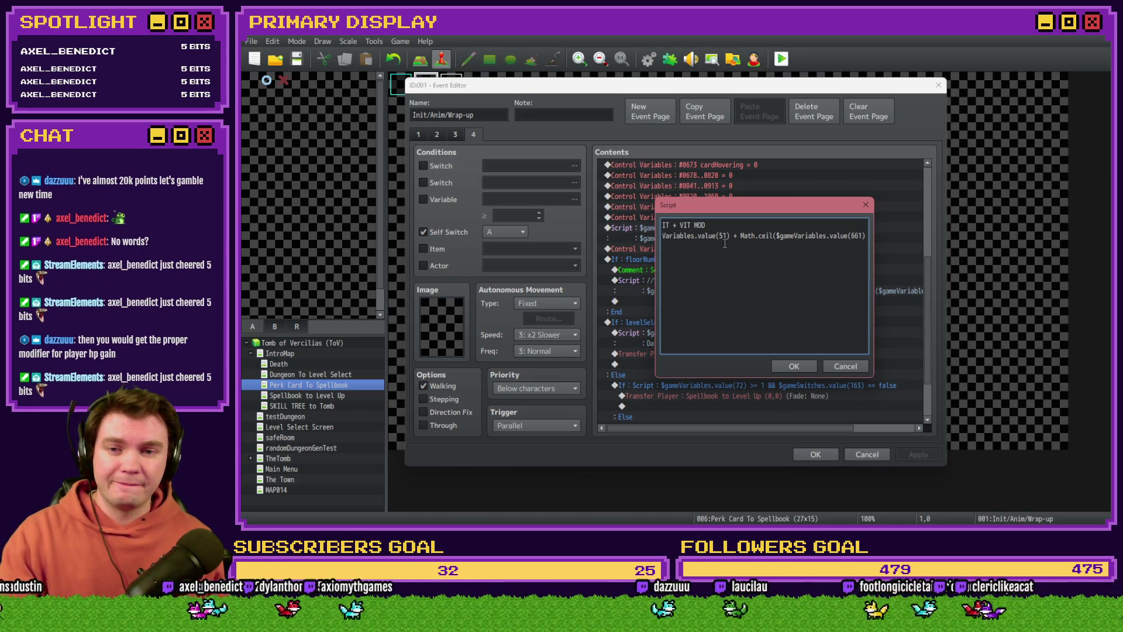
left_click_drag(717, 236, 617, 237)
left_click(826, 235)
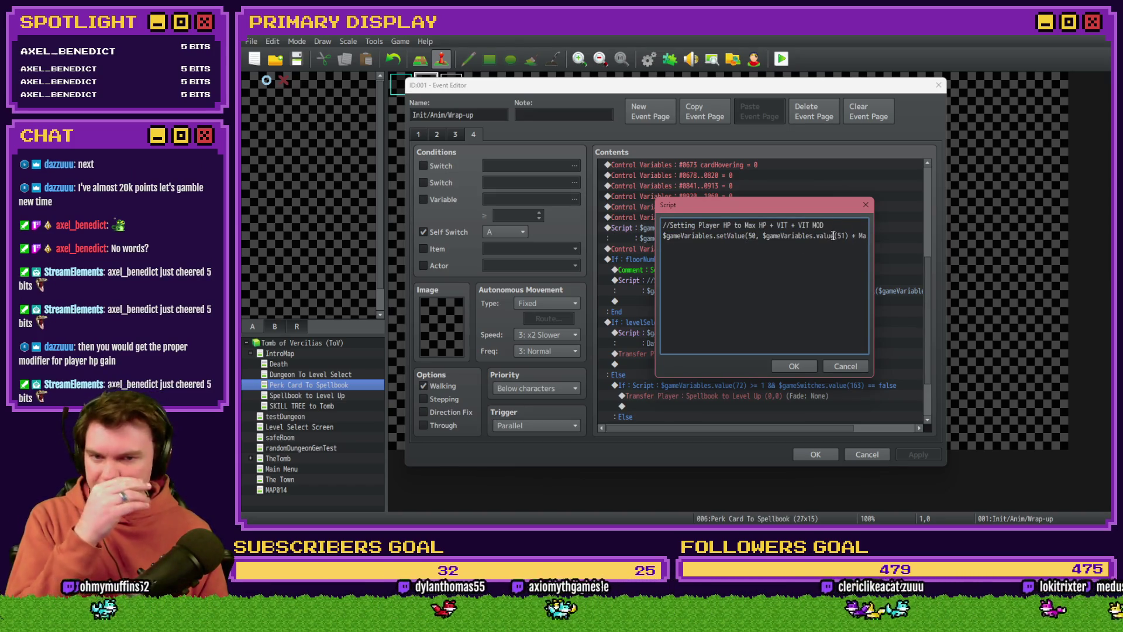
left_click_drag(841, 236, 874, 241)
left_click(839, 235)
left_click(848, 235)
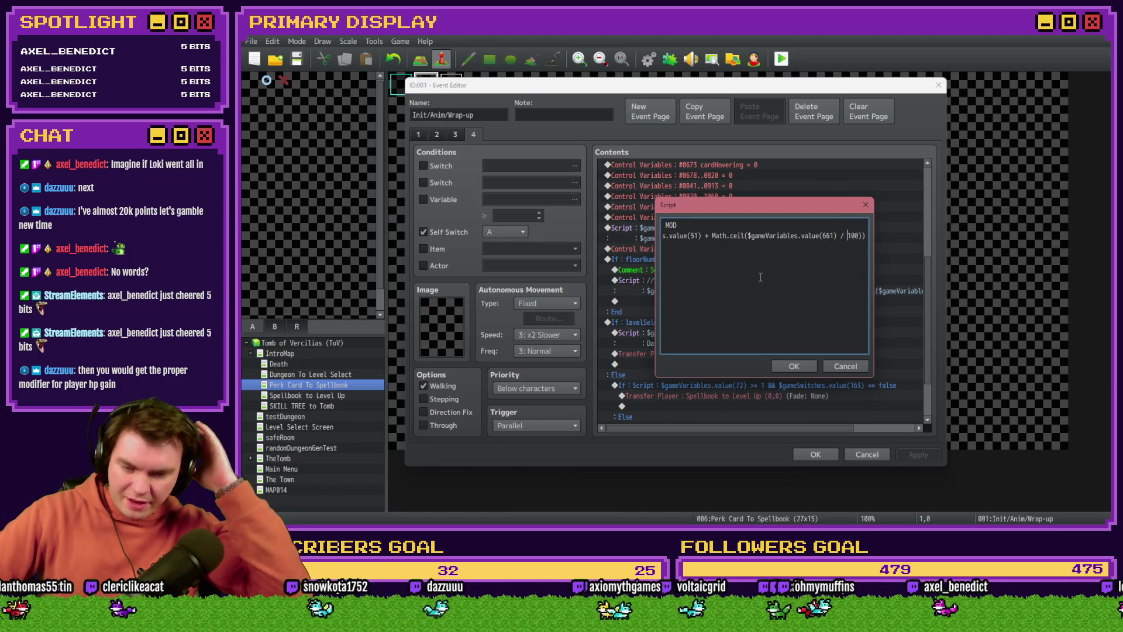
key("alt+Tab")
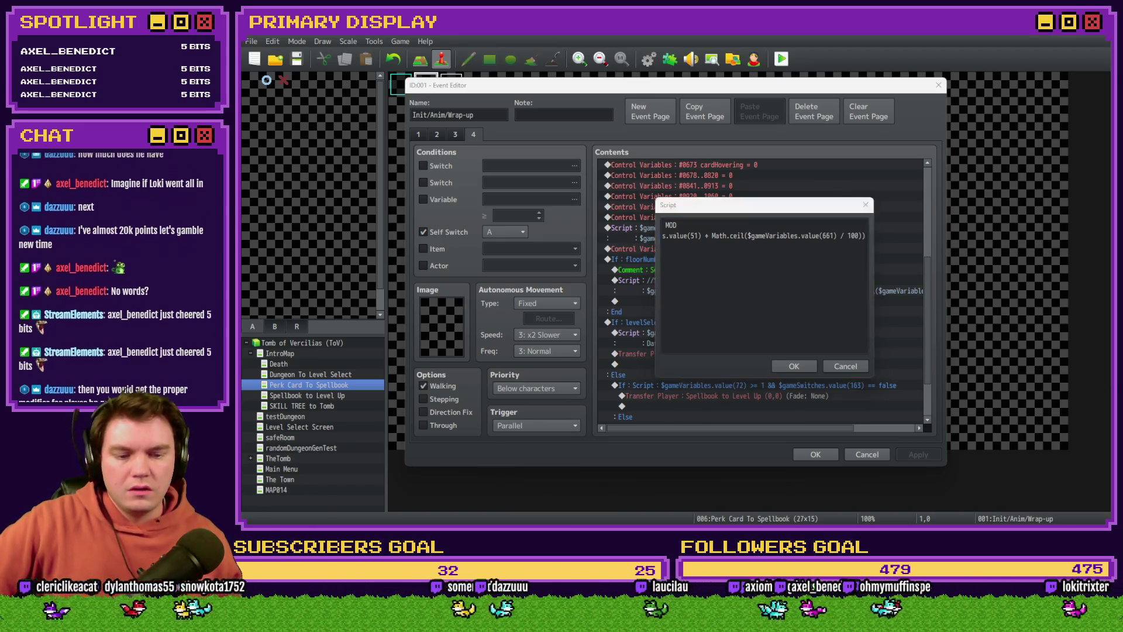
left_click(1007, 374)
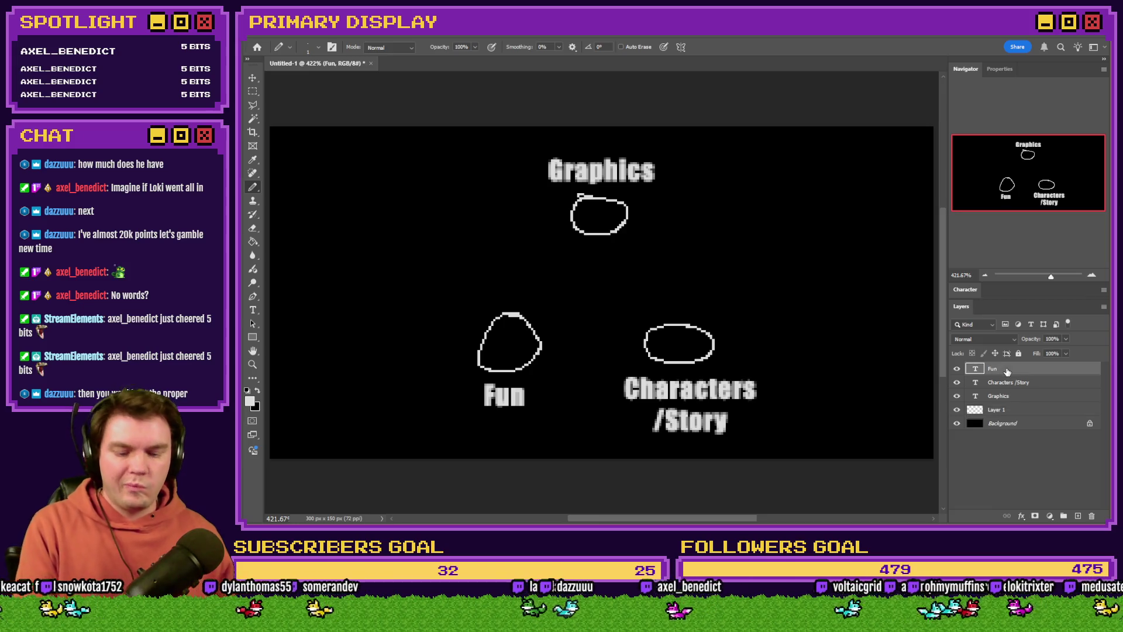
Delete the old text layers and erase every stroke from Layer 1.
key("Delete")
key("Delete")
key("Delete")
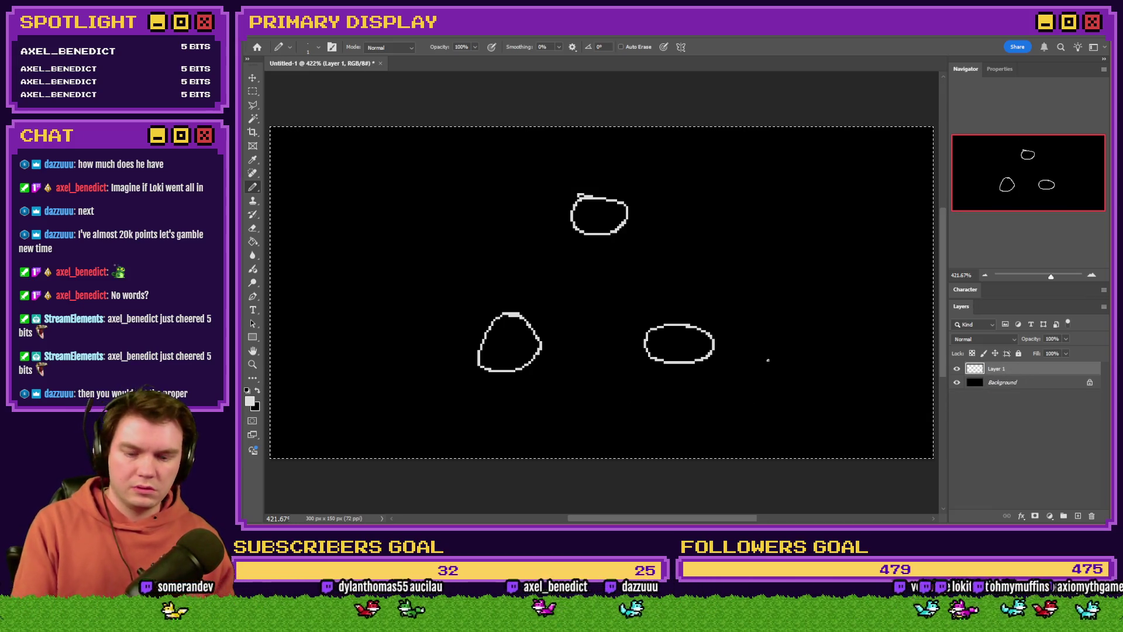
key("ctrl+a")
key("Delete")
key("m")
key("ctrl+d")
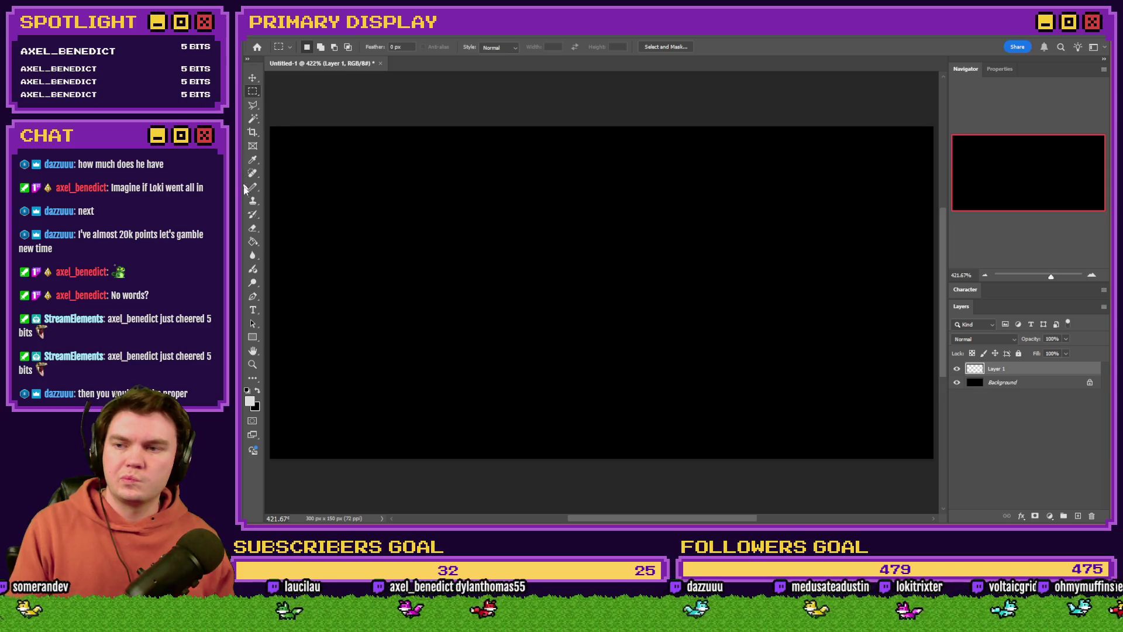
left_click(253, 187)
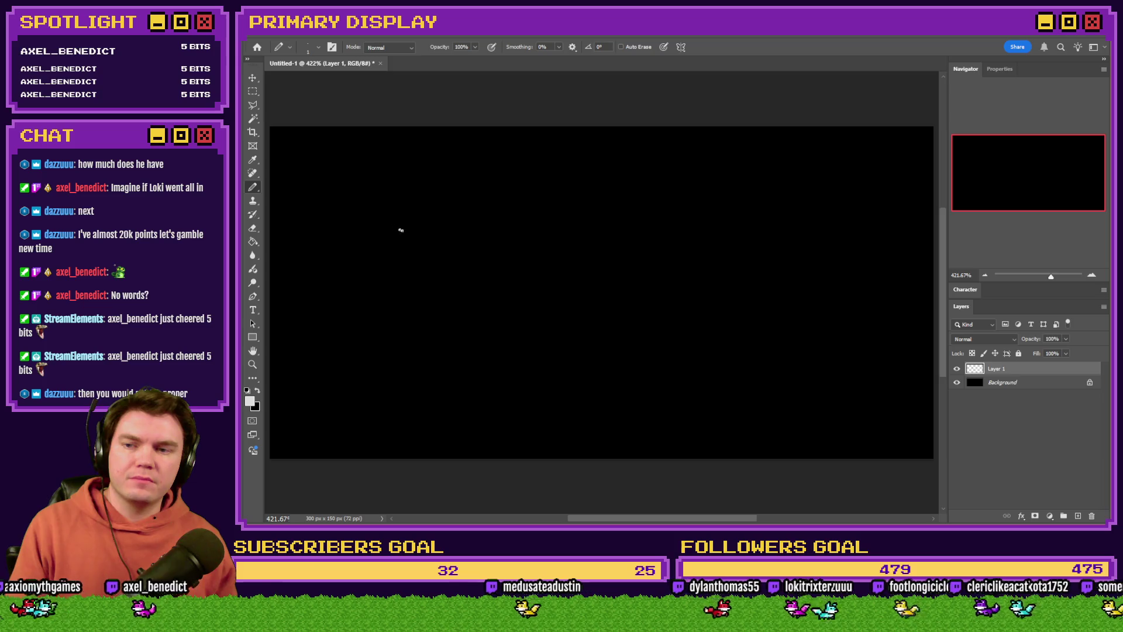
Pencil-write HP + HP Perks on the blank canvas and box HP.
mouse_move(420, 234)
left_mouse_down()
mouse_move(420, 259)
mouse_move(495, 246)
mouse_move(513, 259)
mouse_move(527, 246)
mouse_move(525, 256)
mouse_move(560, 256)
mouse_move(576, 242)
mouse_move(561, 248)
mouse_move(580, 243)
mouse_move(593, 255)
mouse_move(602, 241)
mouse_move(620, 252)
mouse_move(608, 257)
mouse_move(631, 249)
mouse_move(625, 257)
left_mouse_up()
left_click(440, 258)
key("ctrl+z")
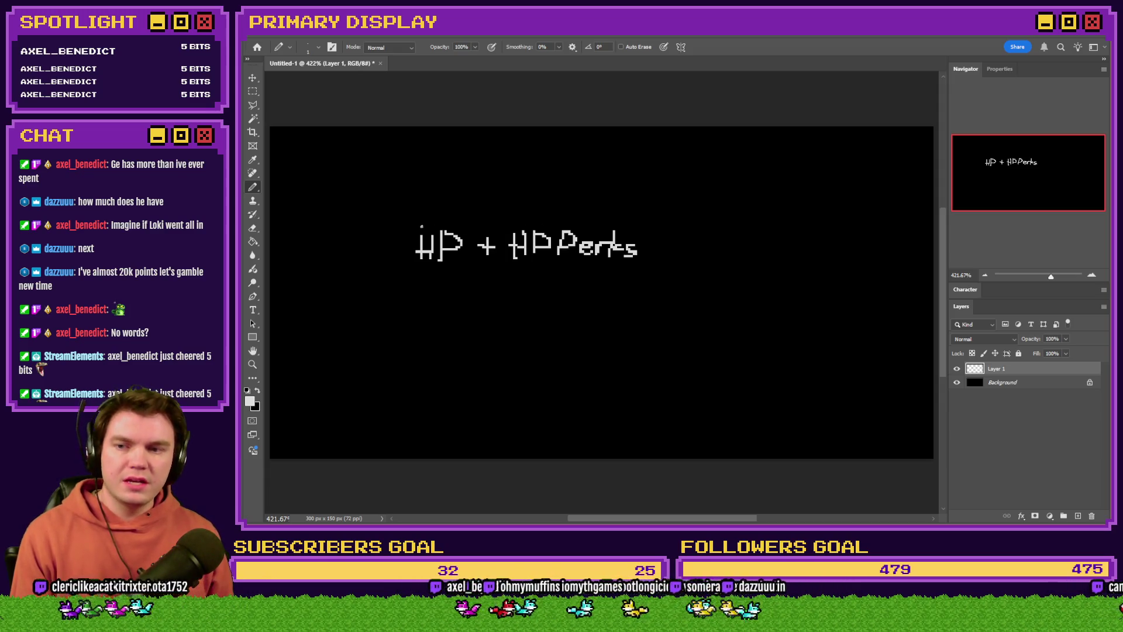
mouse_move(466, 216)
left_mouse_down()
mouse_move(423, 217)
mouse_move(407, 229)
mouse_move(416, 278)
mouse_move(474, 278)
mouse_move(469, 217)
left_mouse_up()
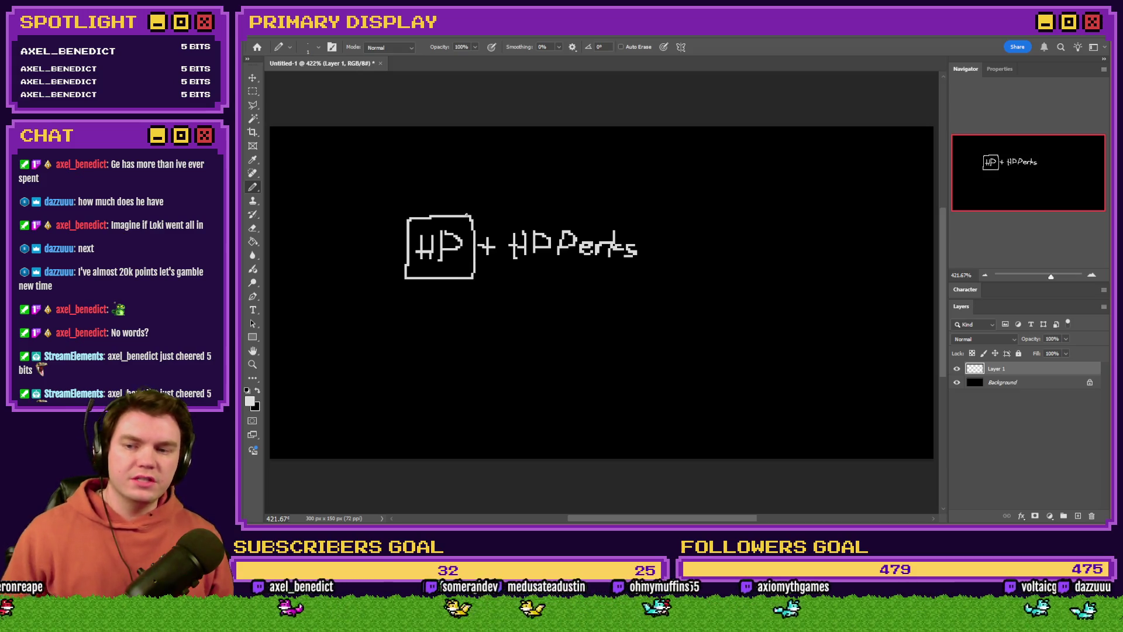
key("alt+Tab")
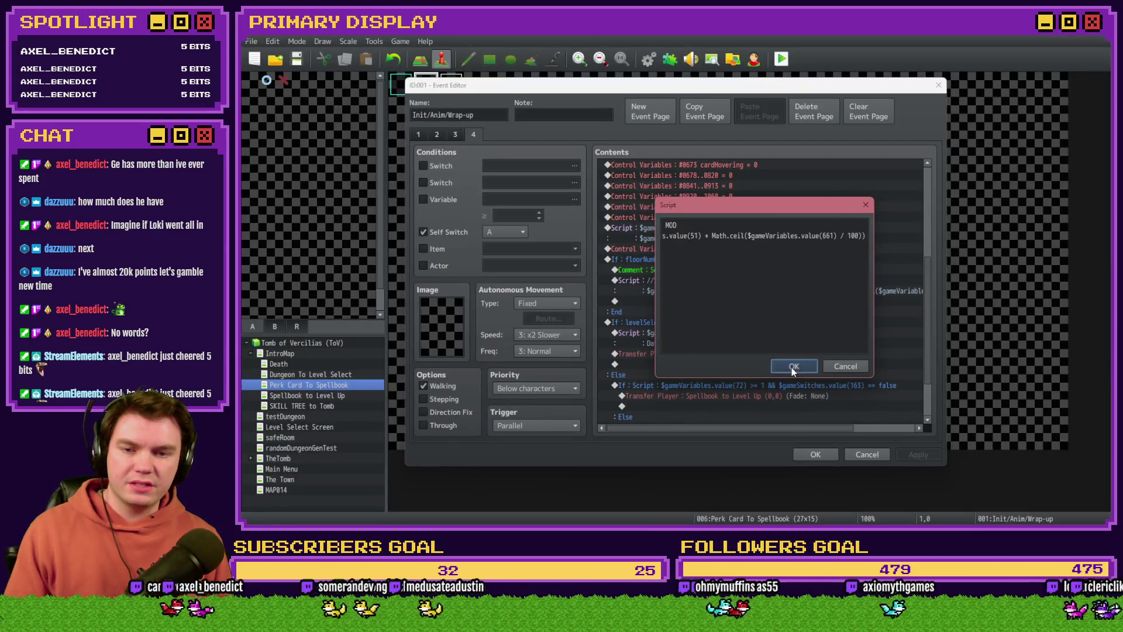
Confirm the HP script and inspect the playerHPMax = 100 line on event page 1.
left_click(793, 366)
left_click(421, 135)
scroll(753, 293, "down", 3)
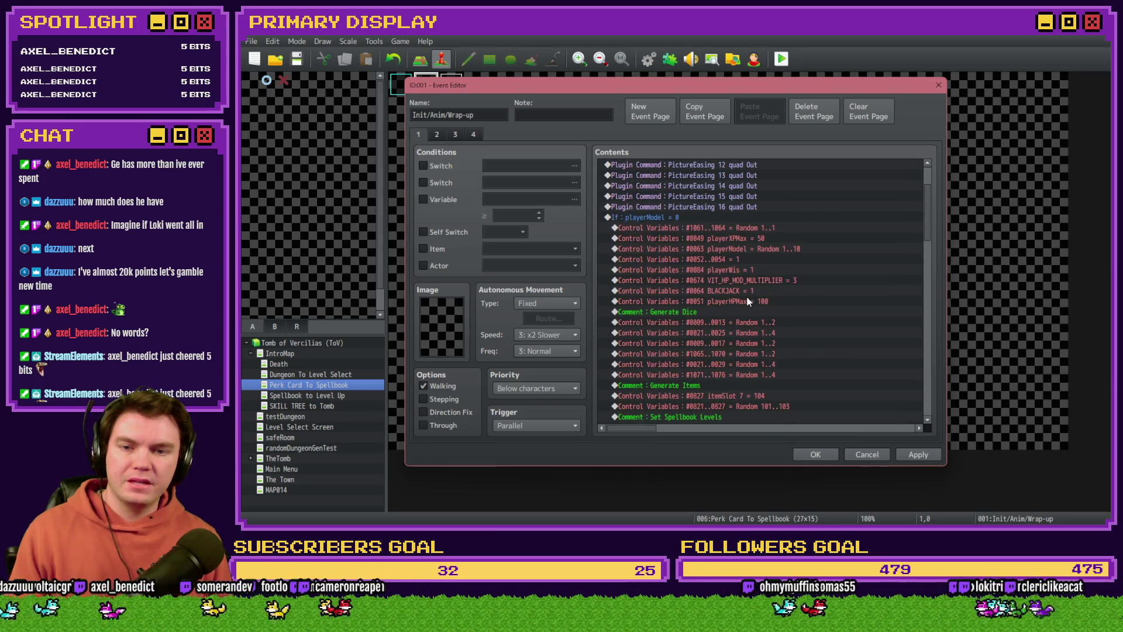
left_click(753, 302)
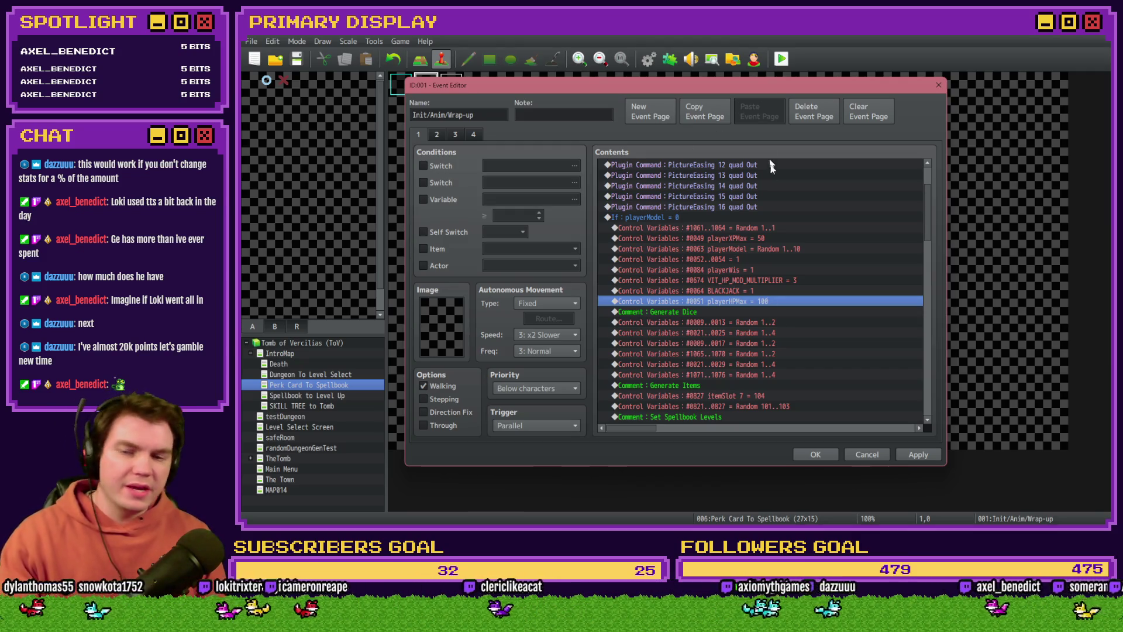
Review event pages 3 and 4, ending on page 4's contents.
key("alt+Tab")
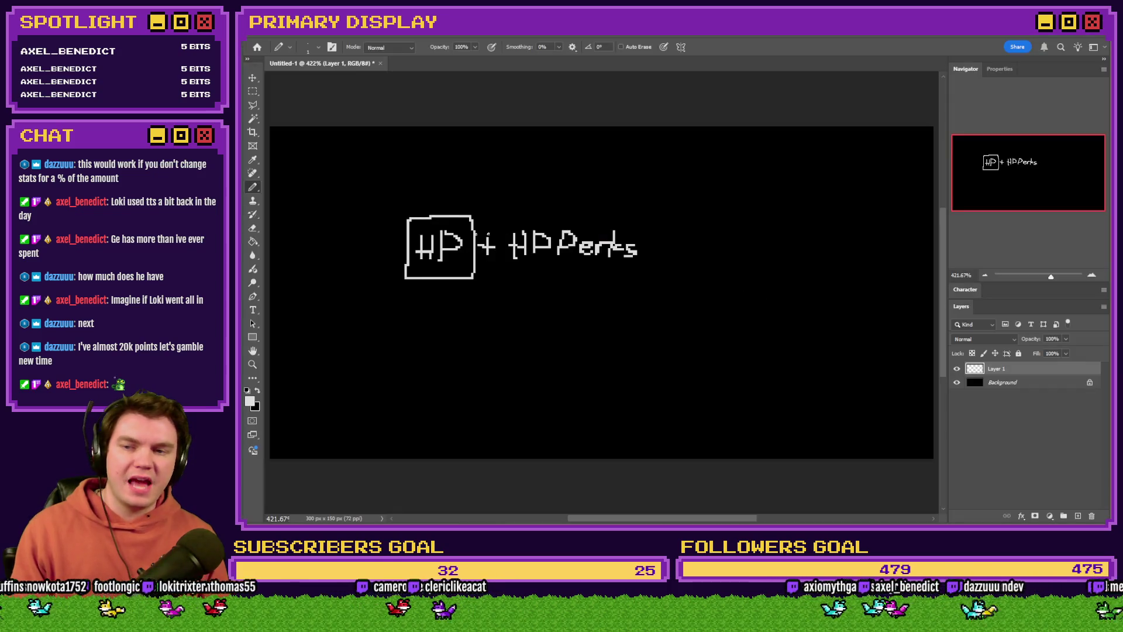
key("alt+Tab")
left_click(454, 135)
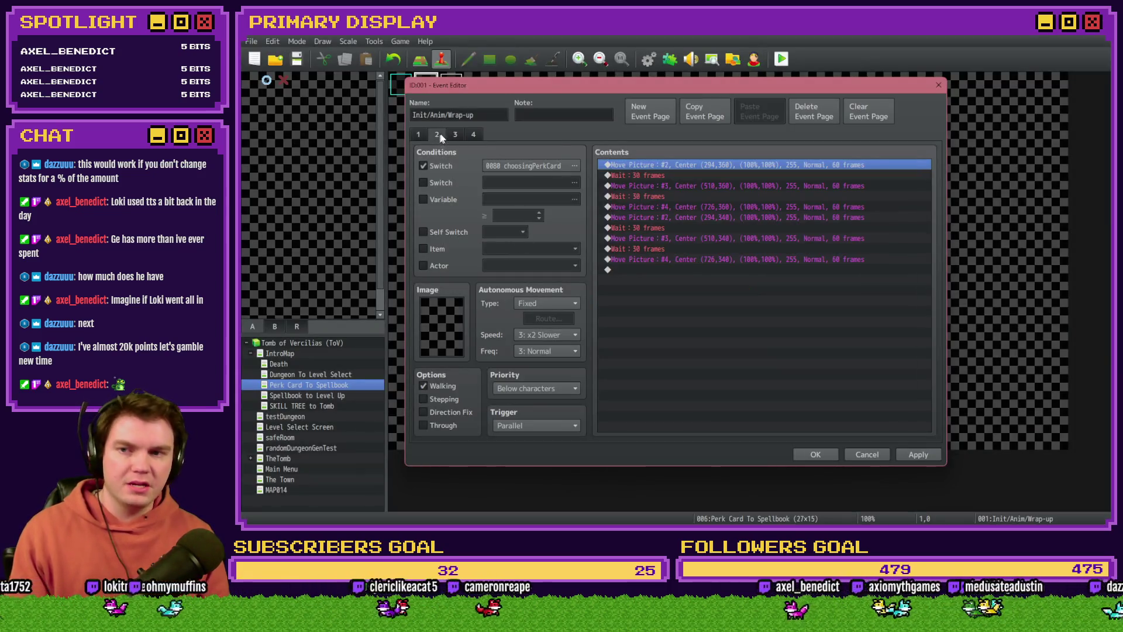
left_click(473, 134)
scroll(728, 322, "down", 5)
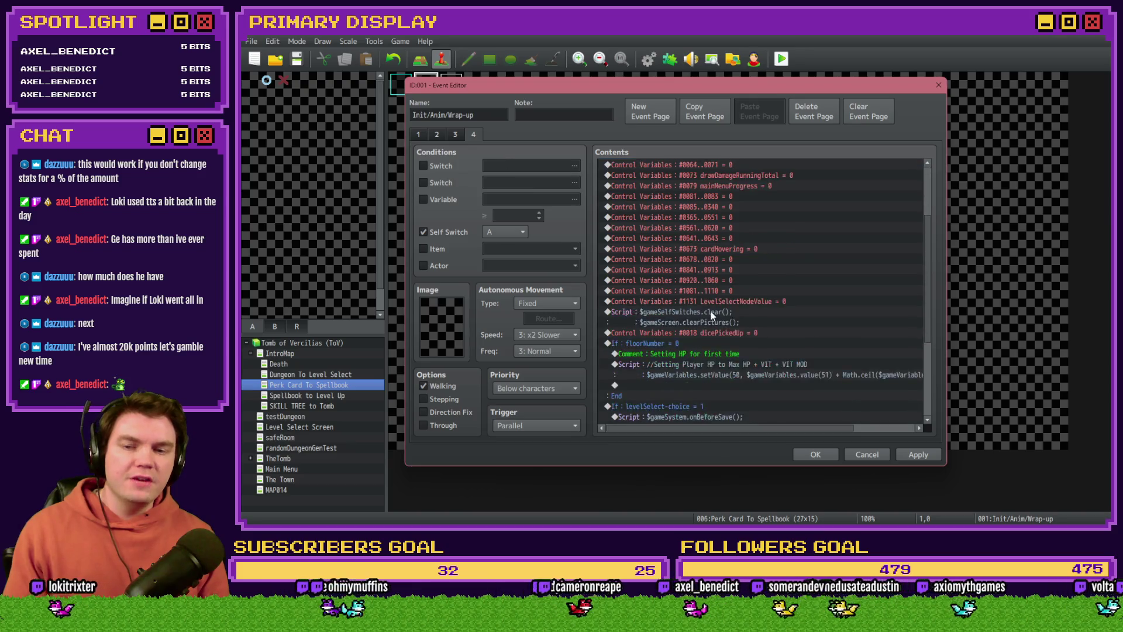
key("alt+Tab")
mouse_move(638, 207)
left_mouse_down()
mouse_move(504, 207)
mouse_move(504, 249)
mouse_move(548, 275)
mouse_move(654, 275)
mouse_move(653, 213)
mouse_move(640, 207)
left_mouse_up()
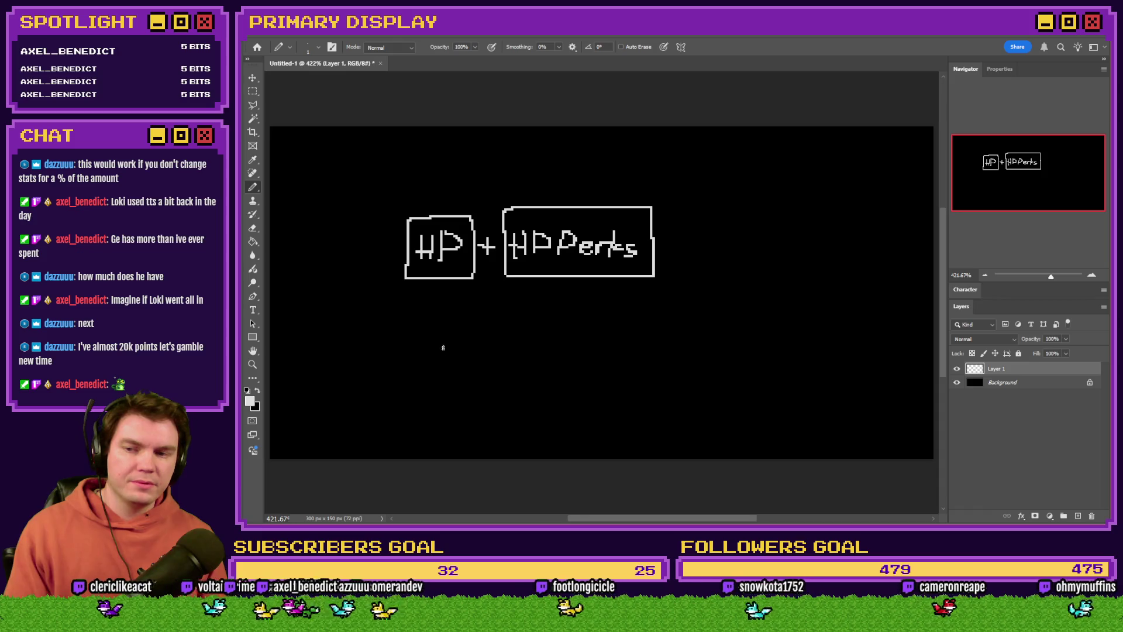
Write +HP beneath the HP box and draw an arrow up into it.
mouse_move(421, 352)
left_mouse_down()
mouse_move(421, 374)
mouse_move(425, 363)
mouse_move(409, 363)
mouse_move(448, 375)
mouse_move(459, 365)
mouse_move(459, 374)
mouse_move(440, 328)
mouse_move(441, 290)
mouse_move(453, 317)
left_mouse_up()
left_click(451, 367)
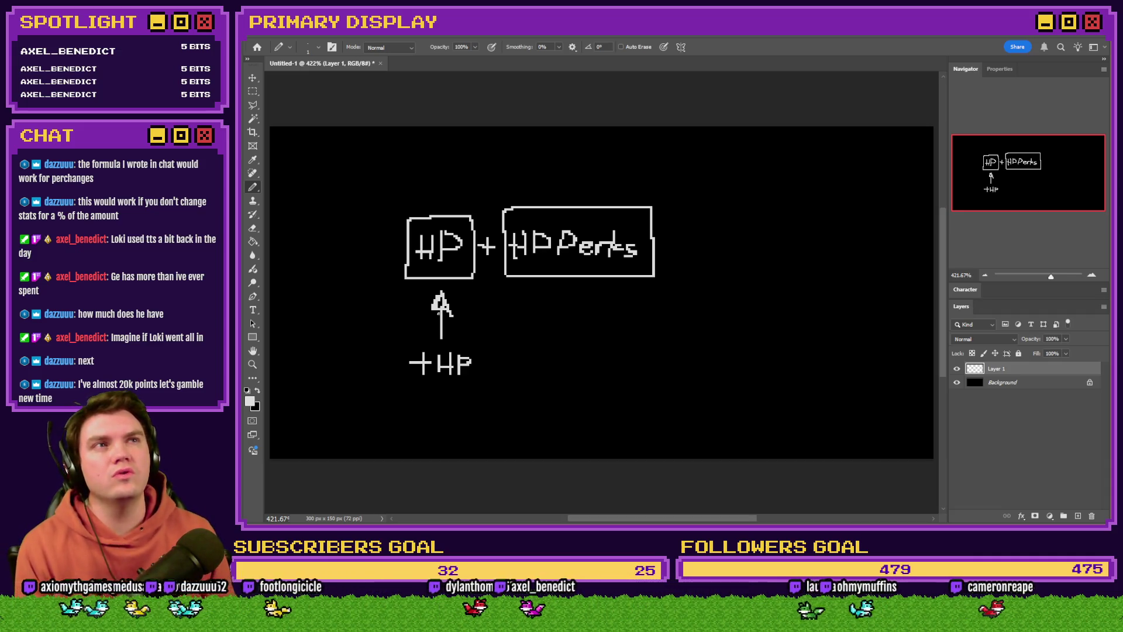
mouse_move(473, 342)
left_mouse_down()
mouse_move(395, 344)
mouse_move(394, 389)
mouse_move(471, 390)
mouse_move(480, 351)
mouse_move(470, 343)
left_mouse_up()
key("alt+Tab")
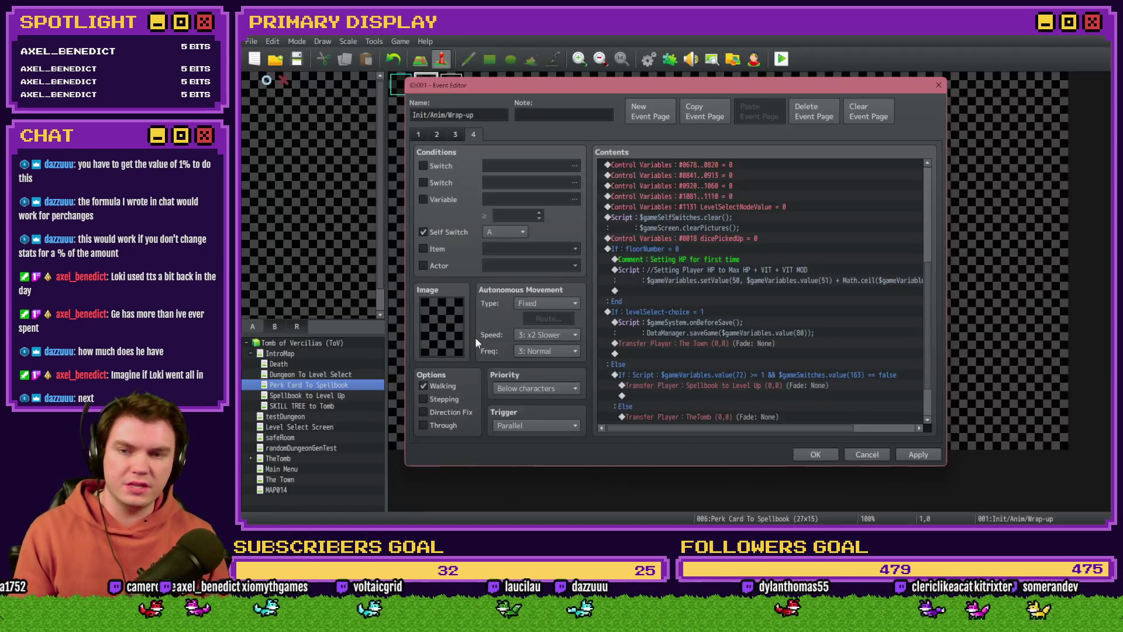
Save and start a playtest, then pick the Fairlii's Fantastic Scroll perk card.
left_click(816, 455)
left_click(782, 59)
left_click(650, 292)
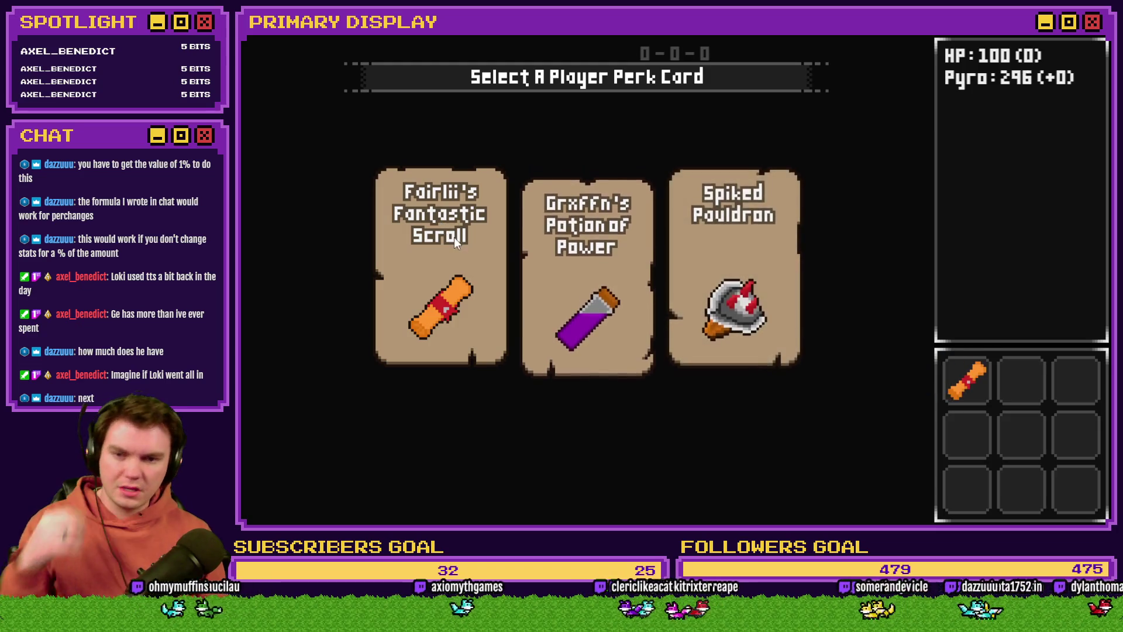
left_click(454, 237)
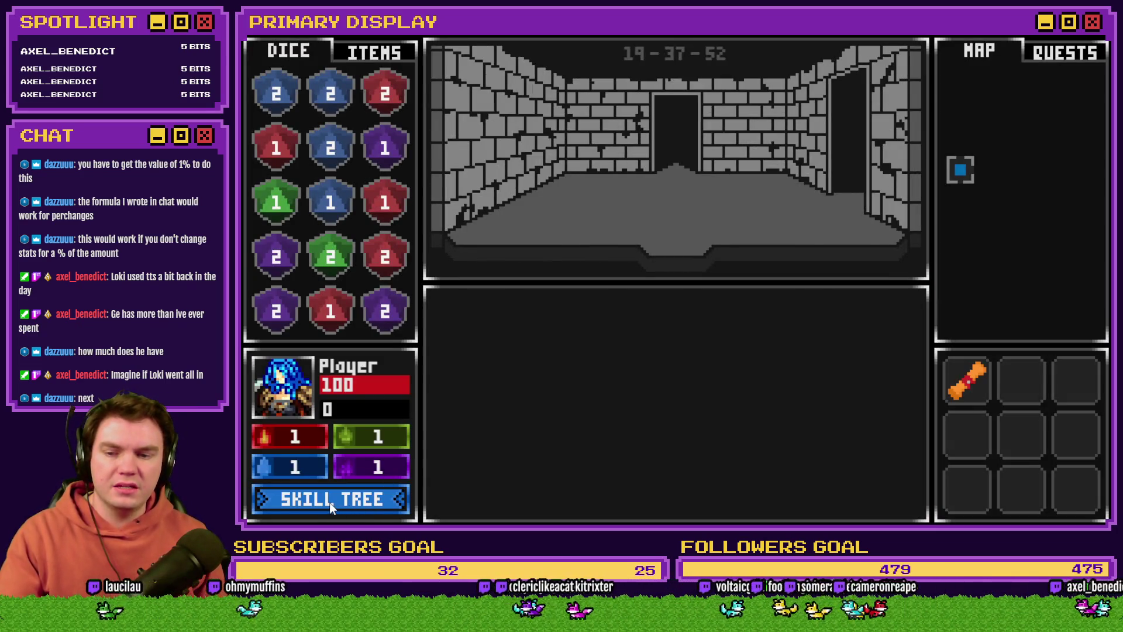
Inspect the skill tree and the 15% max HP Potion of Power card, then end the playtest.
left_click(329, 502)
mouse_move(401, 367)
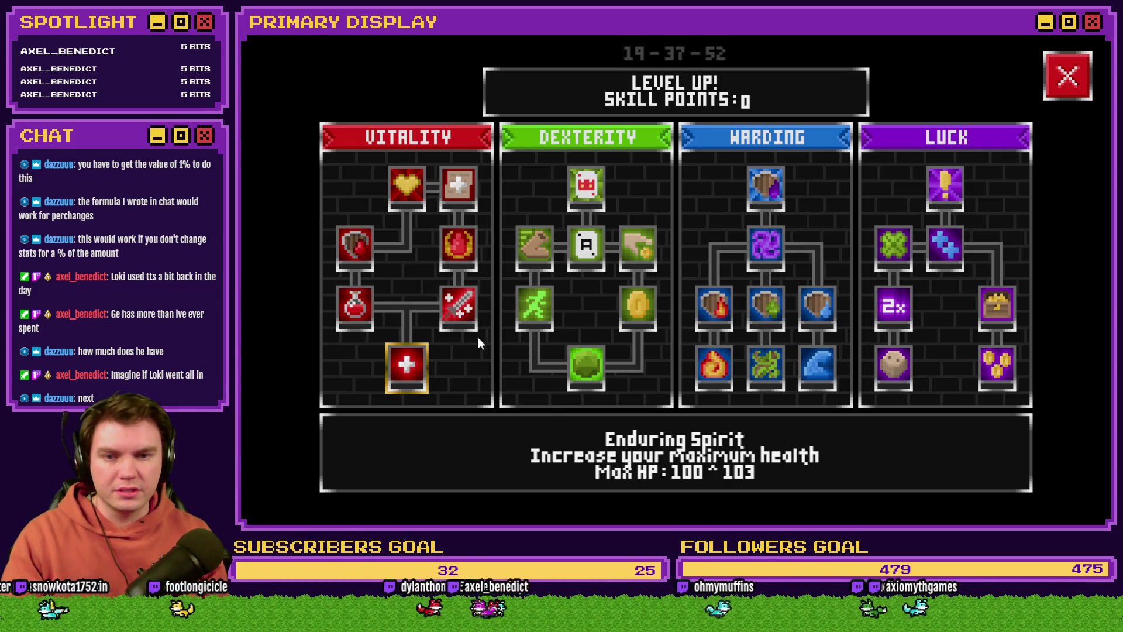
left_click(1058, 82)
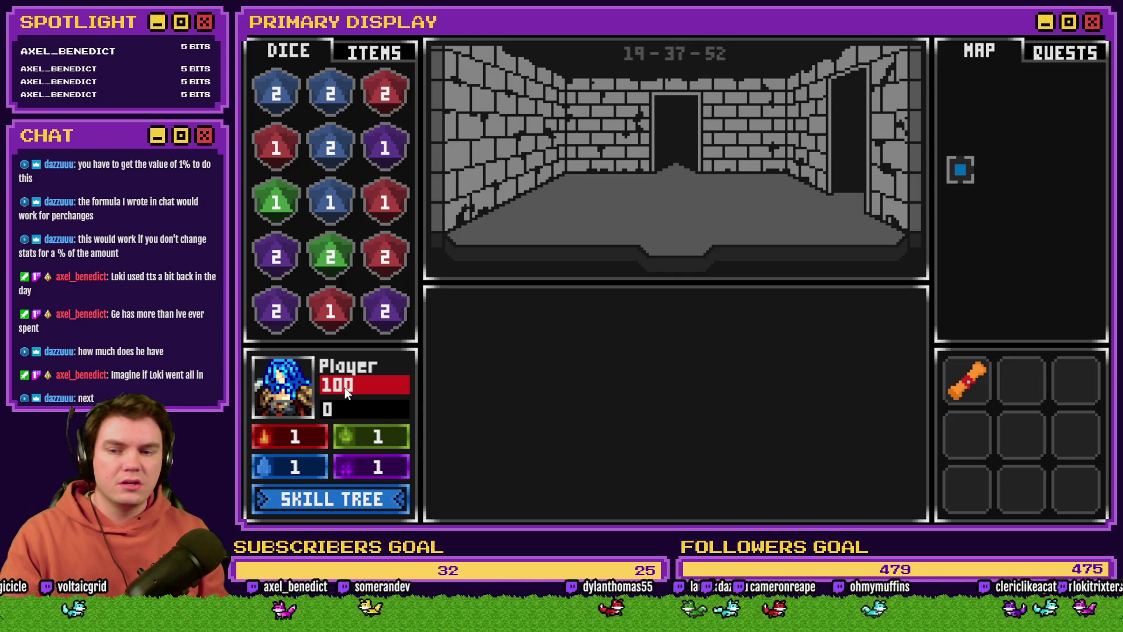
mouse_move(966, 396)
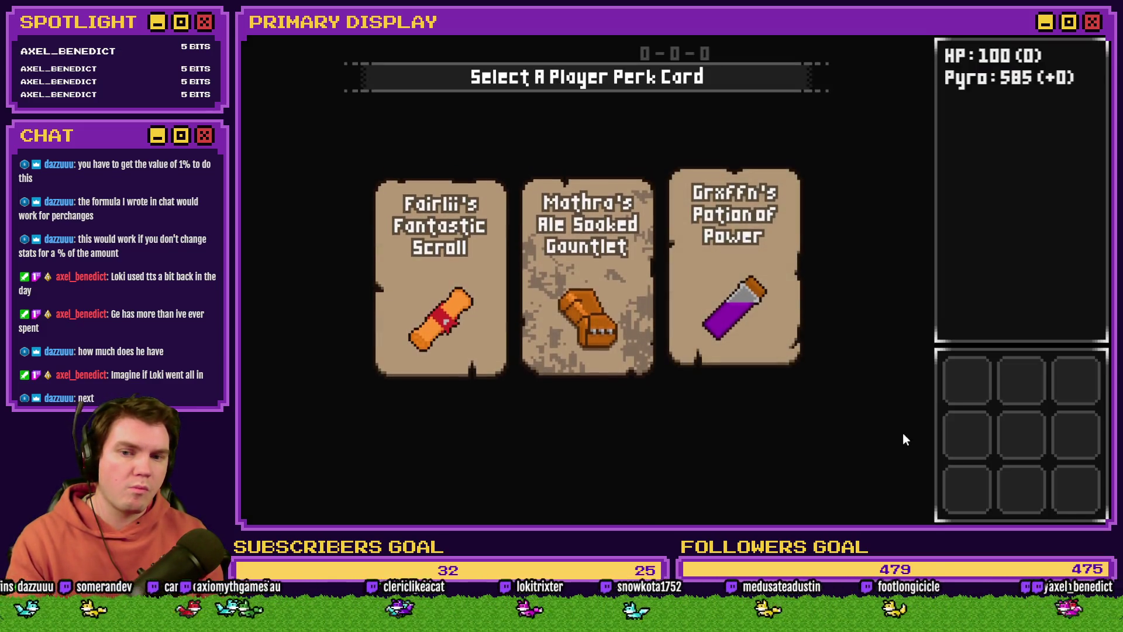
mouse_move(763, 335)
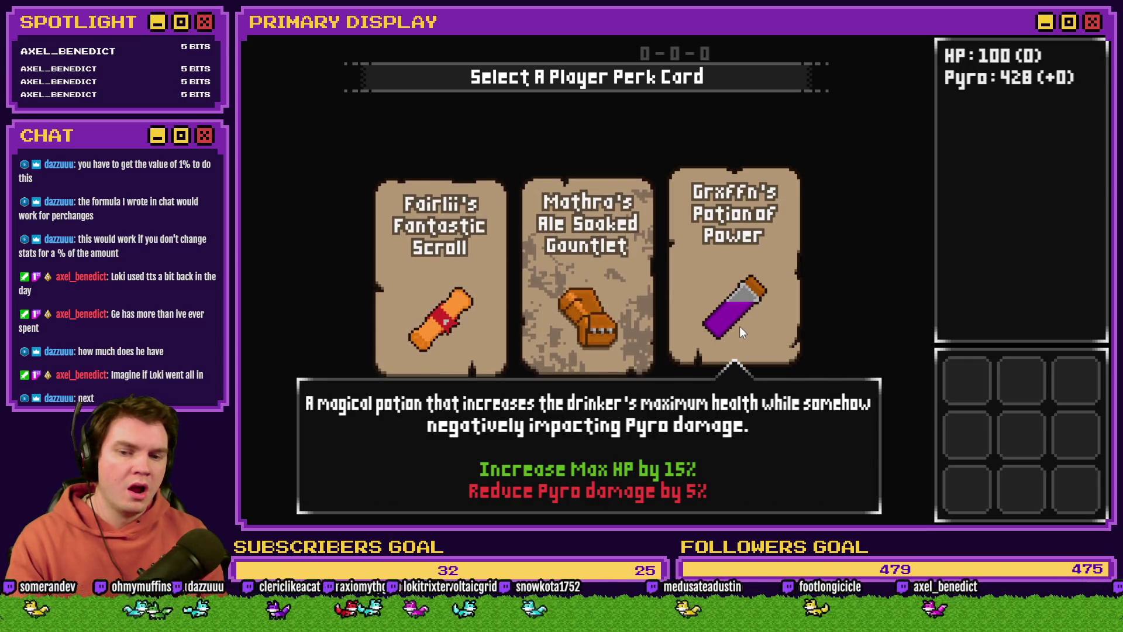
key("alt+F4")
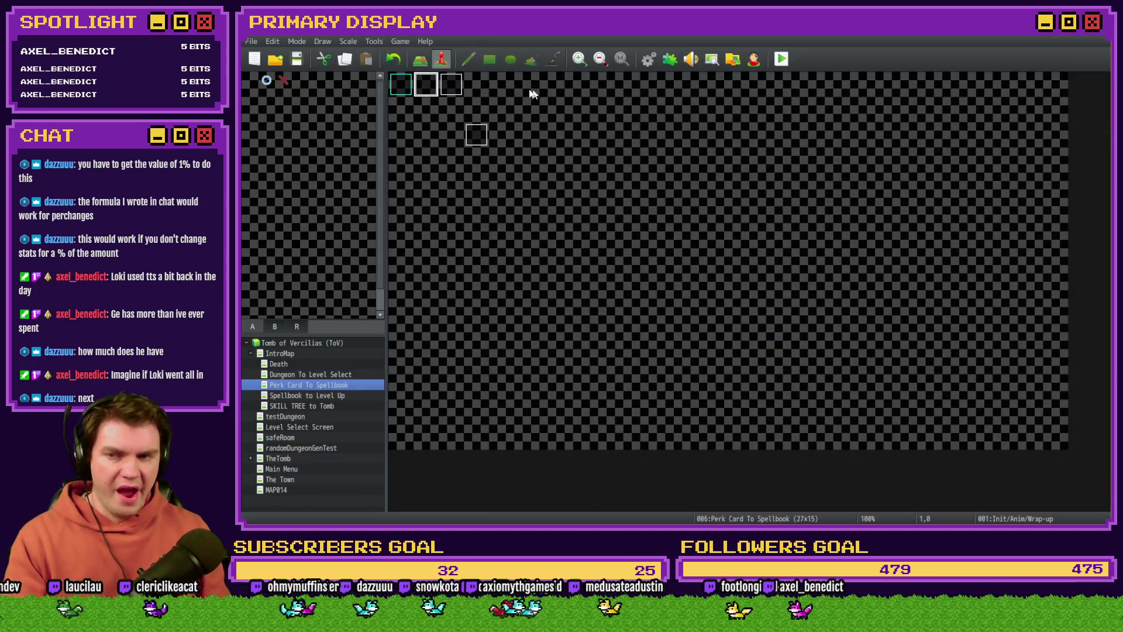
key("alt+Tab")
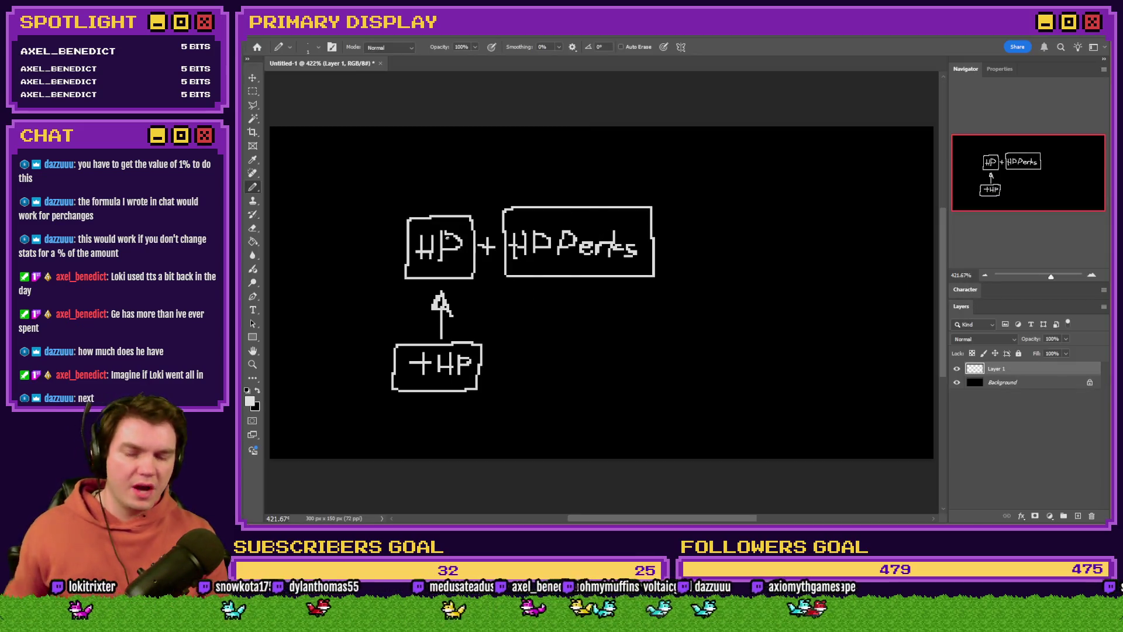
Draw '= XX' after HP Perks and trace a second outline around its box.
mouse_move(668, 240)
left_mouse_down()
mouse_move(747, 256)
mouse_move(725, 260)
left_mouse_up()
mouse_move(758, 224)
left_mouse_down()
mouse_move(781, 253)
mouse_move(750, 265)
left_mouse_up()
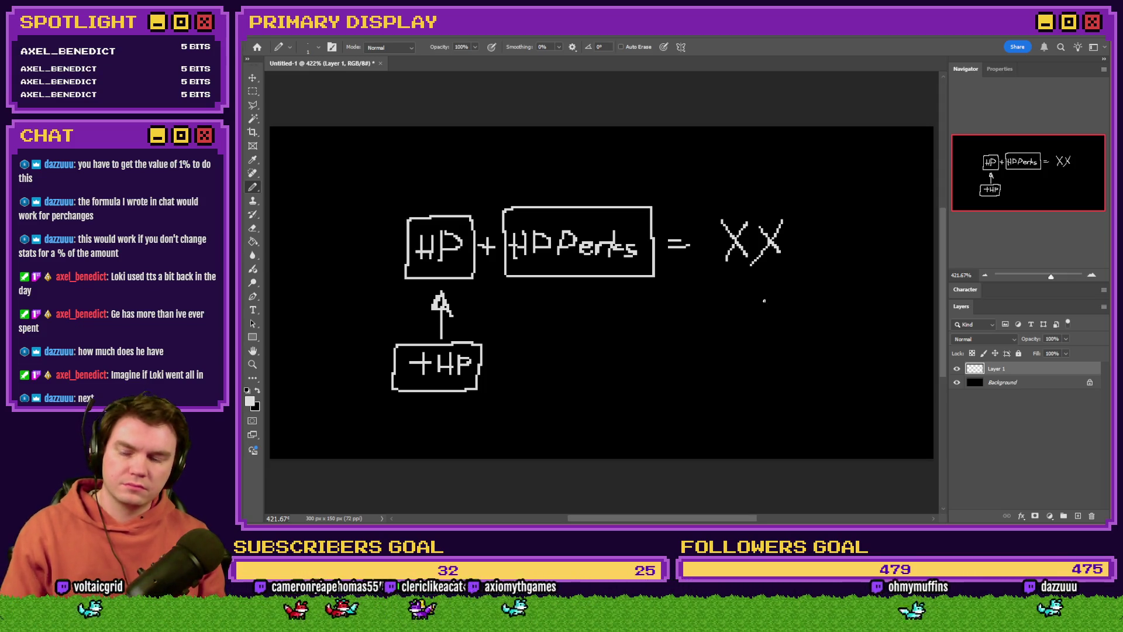
mouse_move(644, 194)
left_mouse_down()
mouse_move(513, 199)
mouse_move(497, 283)
mouse_move(663, 283)
mouse_move(657, 194)
mouse_move(636, 192)
left_mouse_up()
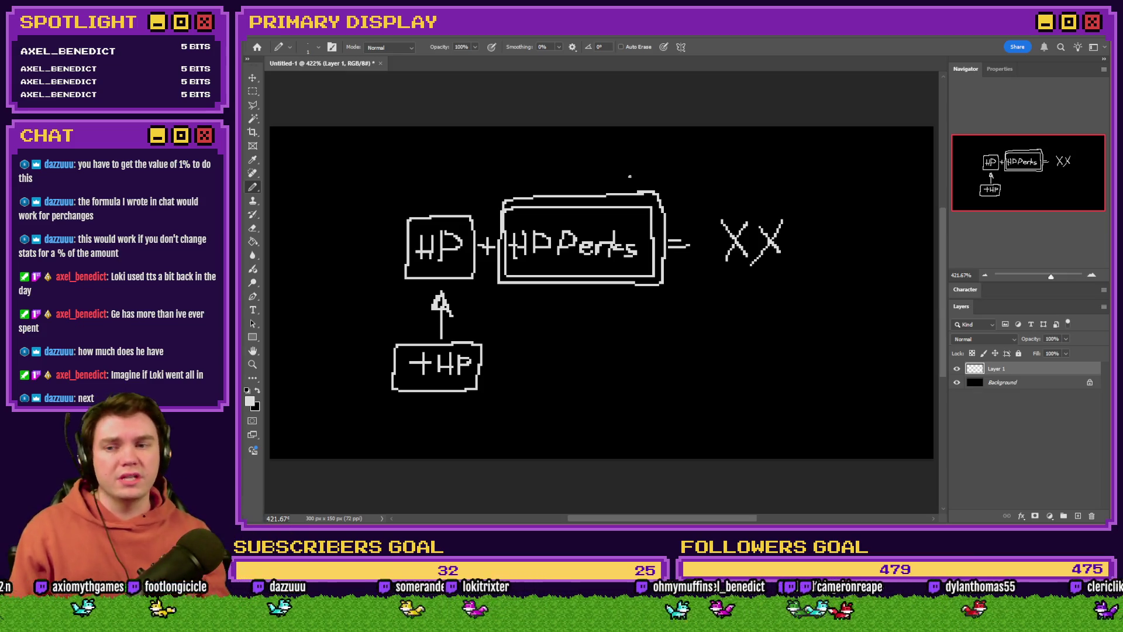
Remove the extra HP Perks outline and draw an arrow from HP over to the result.
key("ctrl+z")
mouse_move(449, 209)
left_mouse_down()
mouse_move(461, 179)
mouse_move(679, 179)
mouse_move(679, 211)
mouse_move(670, 199)
mouse_move(690, 203)
left_mouse_up()
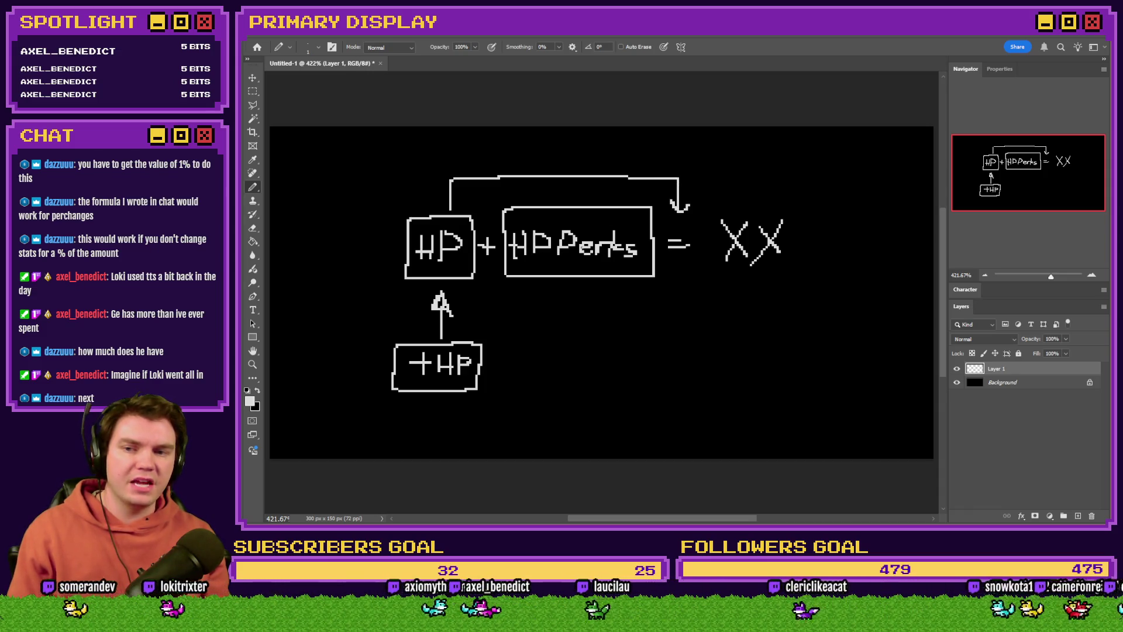
mouse_move(472, 213)
left_mouse_down()
mouse_move(429, 216)
mouse_move(405, 279)
mouse_move(494, 281)
mouse_move(478, 244)
left_mouse_up()
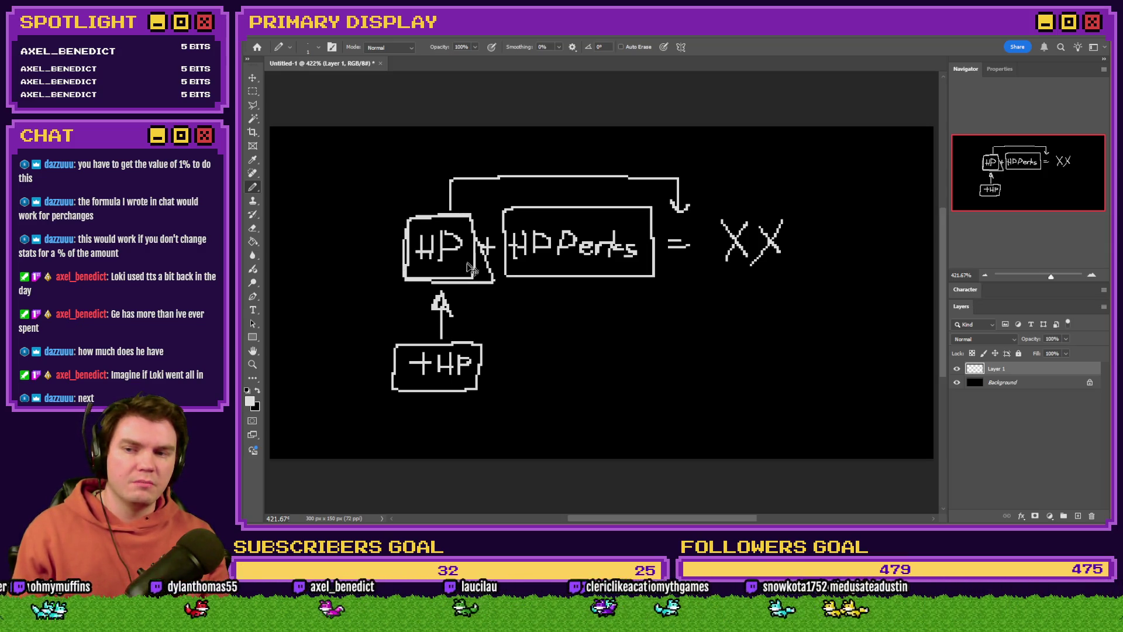
key("ctrl+z")
mouse_move(479, 353)
left_mouse_down()
mouse_move(410, 342)
mouse_move(388, 377)
mouse_move(459, 381)
mouse_move(484, 365)
mouse_move(483, 346)
left_mouse_up()
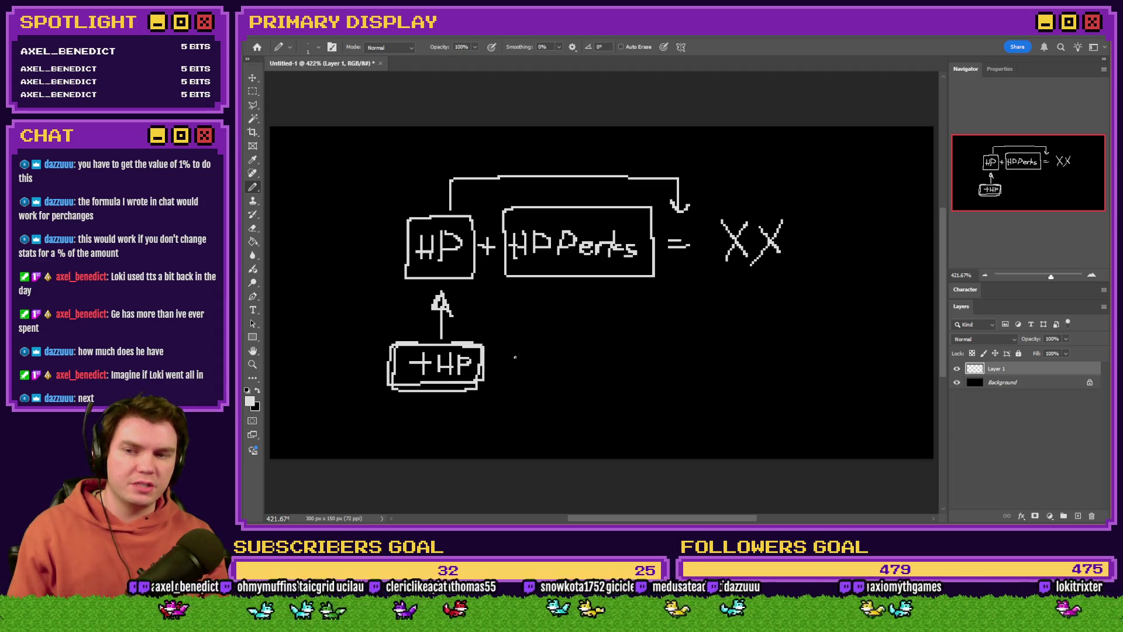
key("ctrl+z")
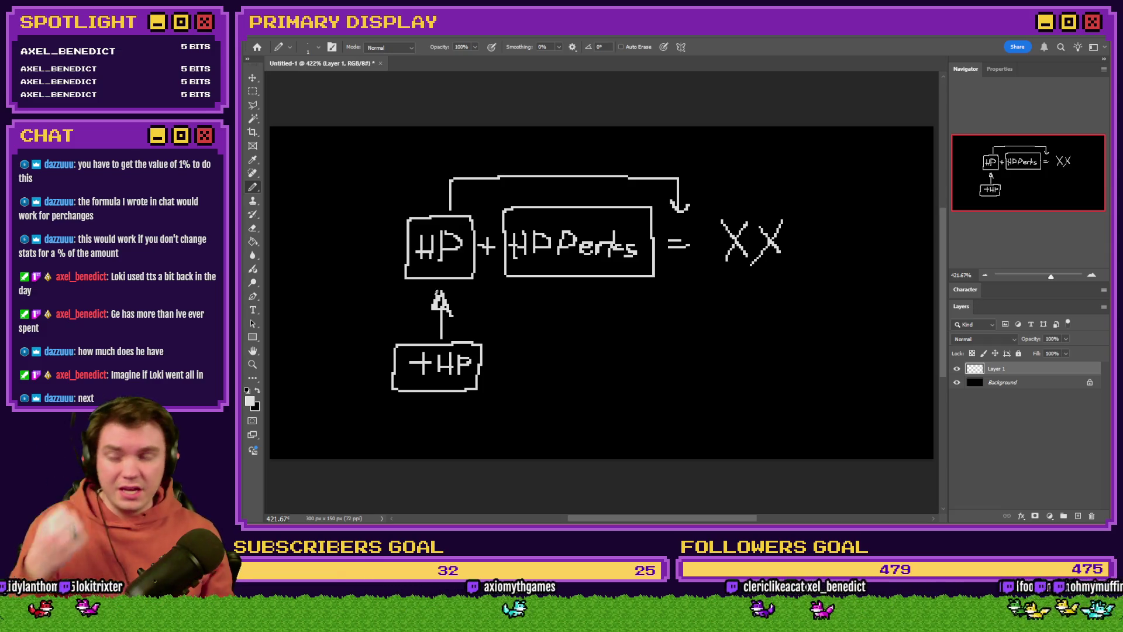
Outline the HP box a second time and cross out the +HP box.
mouse_move(475, 216)
left_mouse_down()
mouse_move(408, 221)
mouse_move(409, 281)
mouse_move(459, 282)
mouse_move(472, 216)
left_mouse_up()
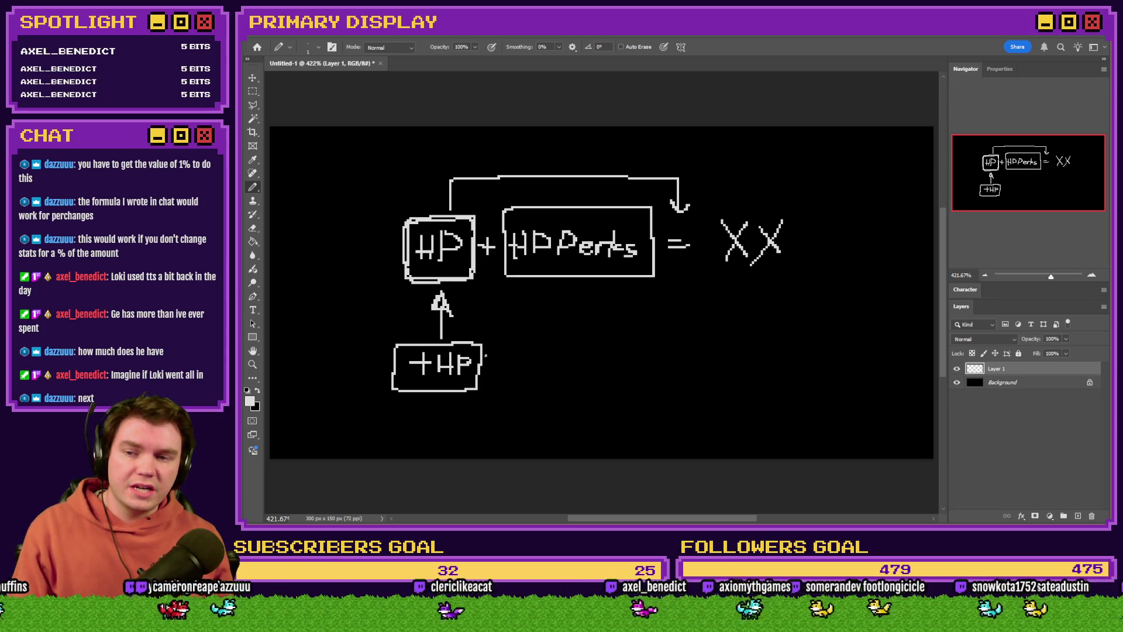
left_click_drag(489, 334, 369, 398)
left_click_drag(395, 338, 497, 383)
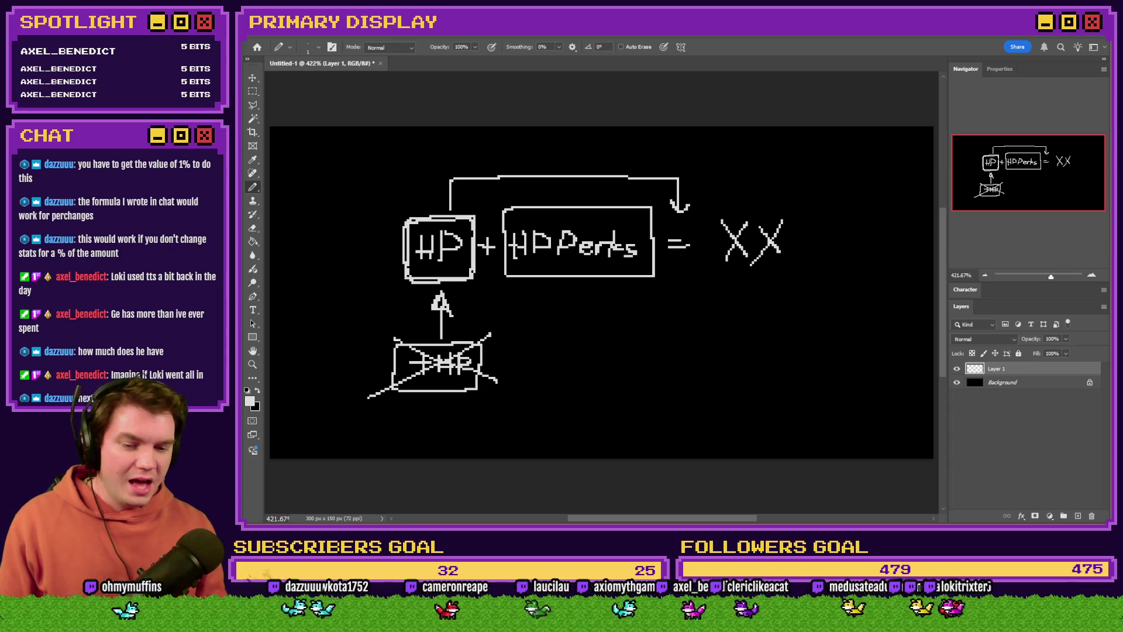
Open Discord's #art channel and view the posted drawing enlarged and zoomed.
key("alt+Tab")
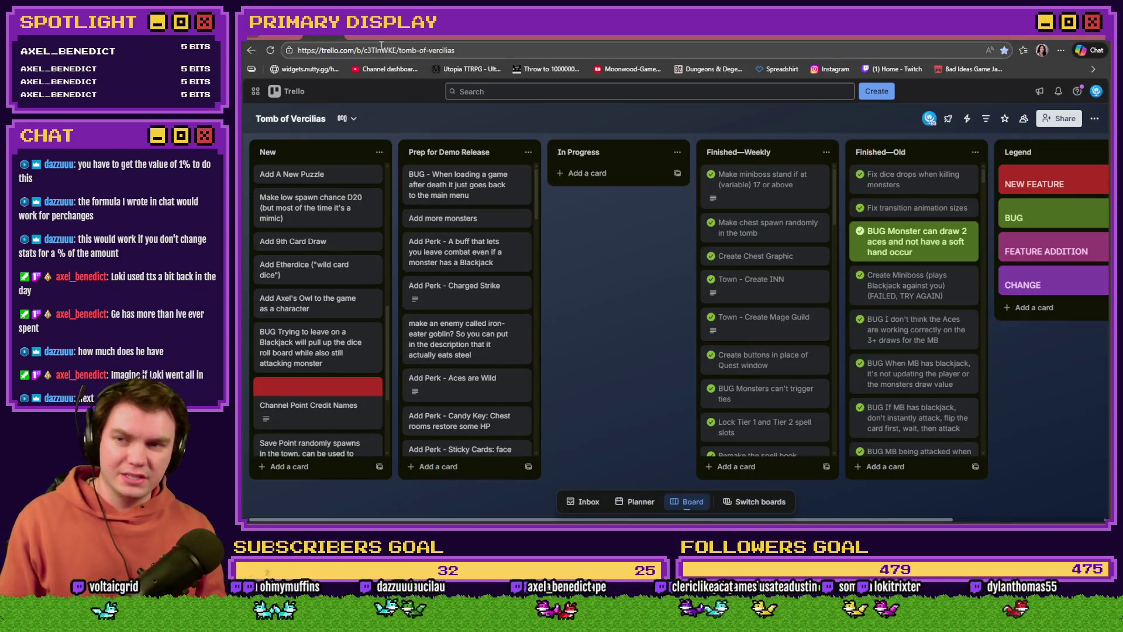
left_click(363, 33)
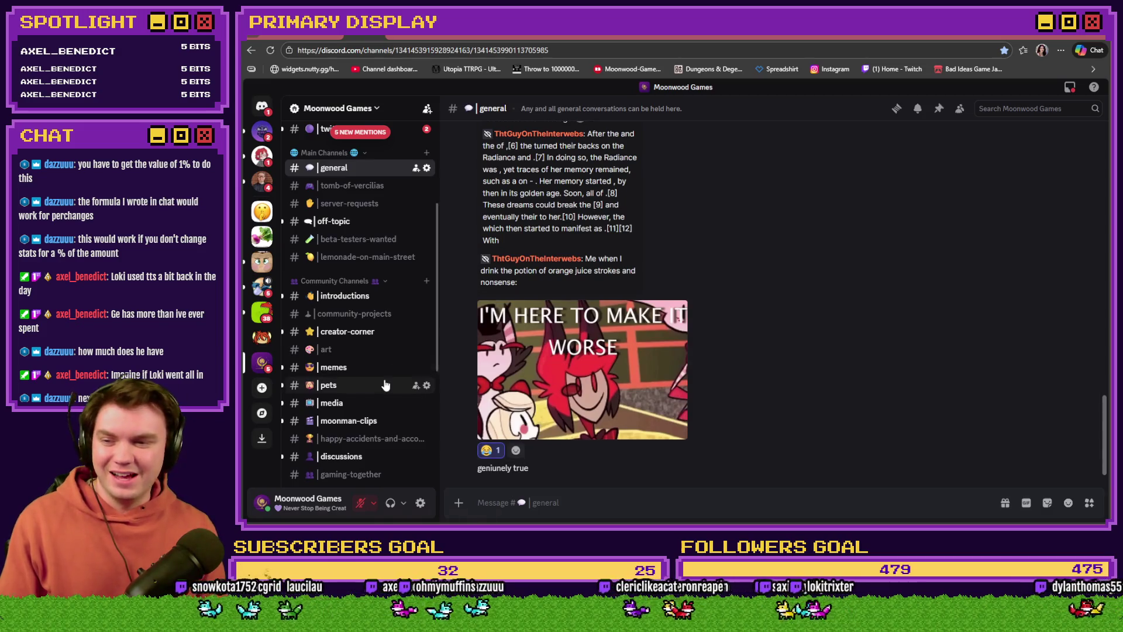
scroll(352, 299, "down", 2)
left_click(352, 299)
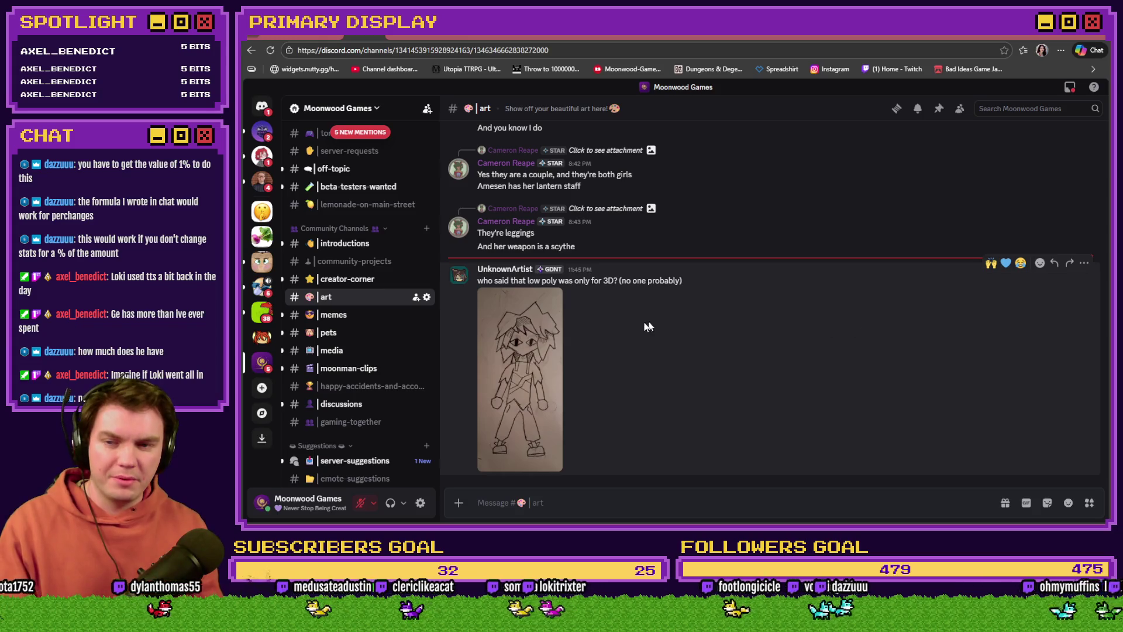
left_click(520, 380)
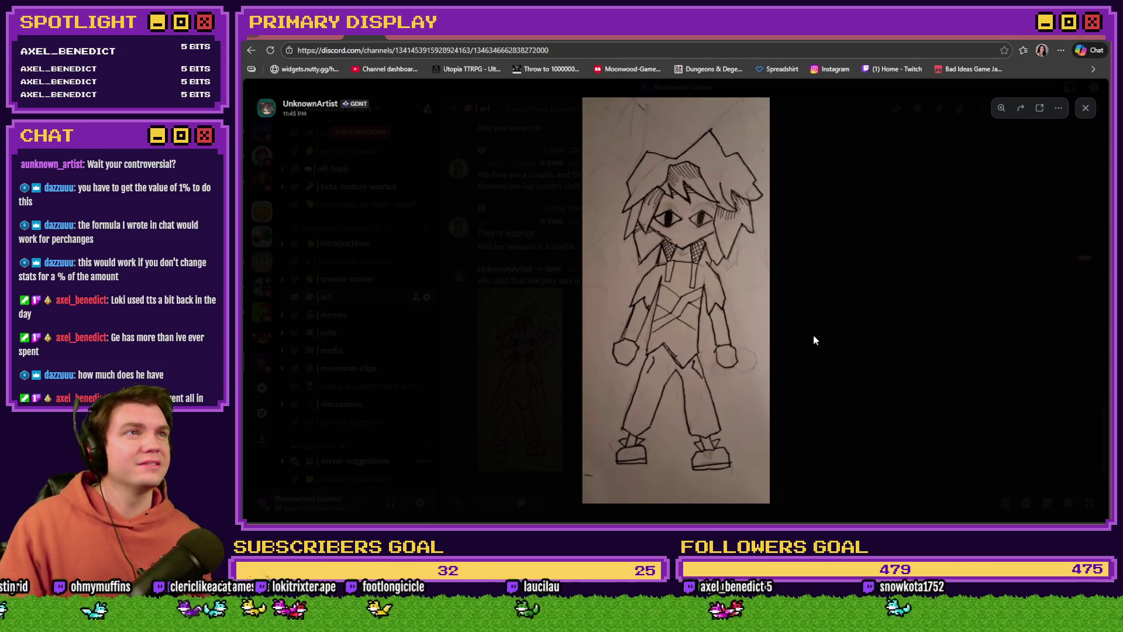
left_click(591, 360)
left_click_drag(695, 336, 689, 380)
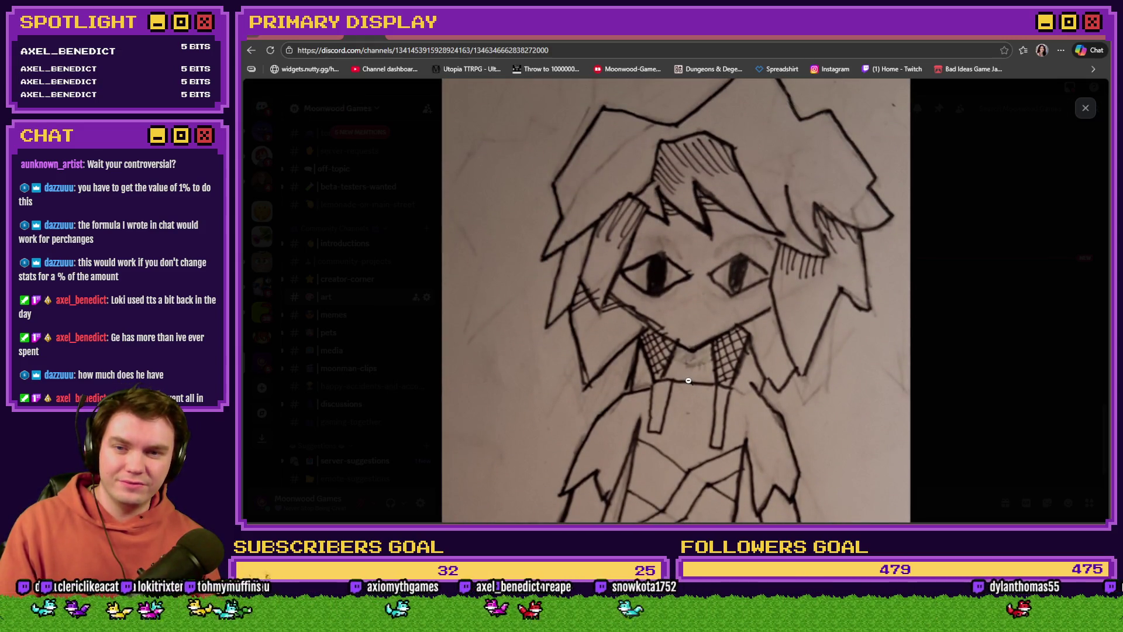
scroll(688, 380, "down", 6)
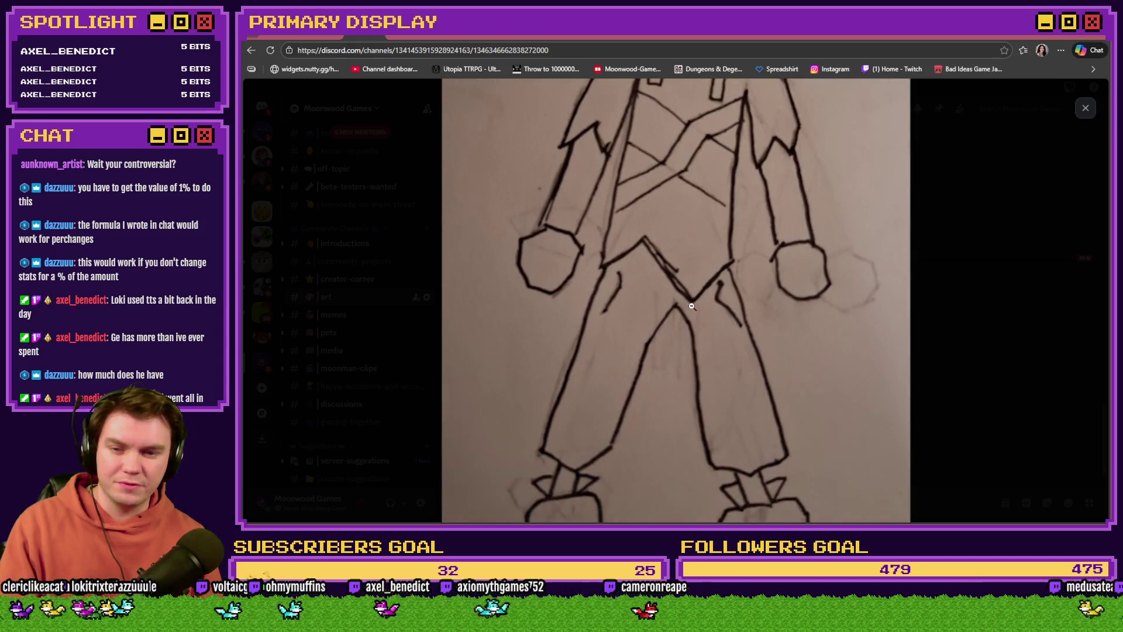
scroll(685, 214, "up", 3)
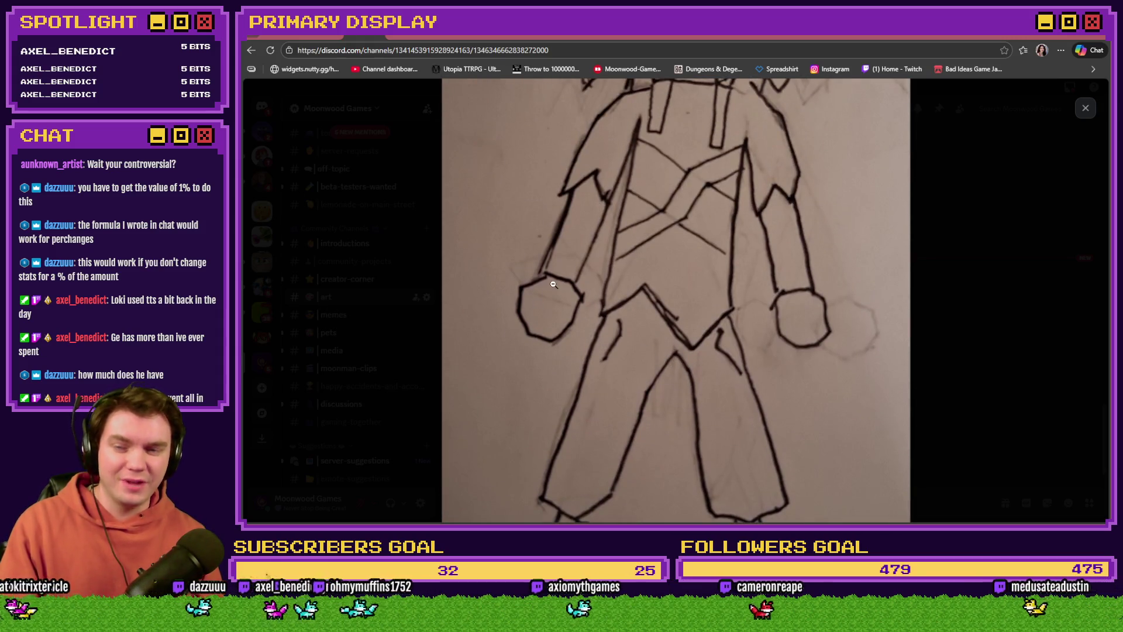
scroll(664, 250, "up", 5)
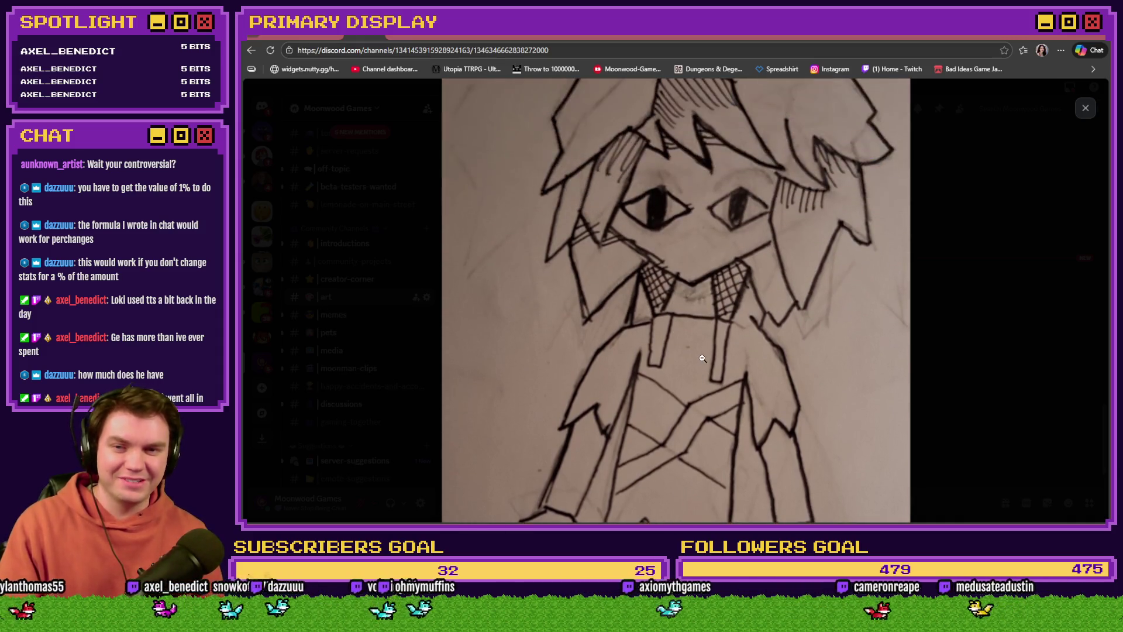
React to the drawing with a blue heart, then move to the Tomb of Vercilias board.
key("Escape")
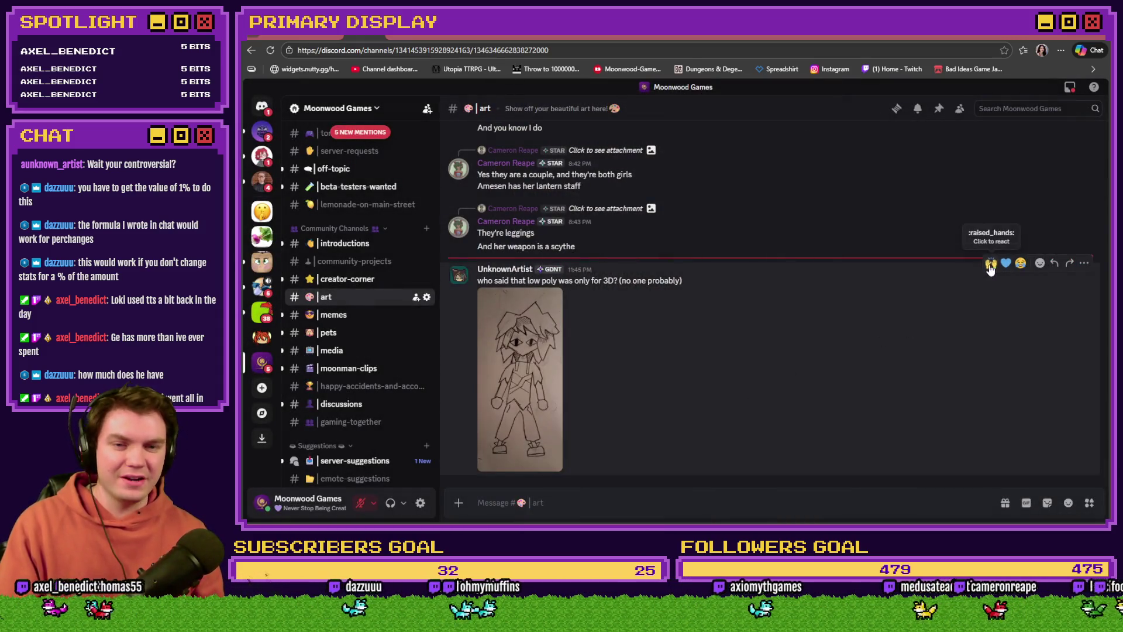
left_click(1006, 243)
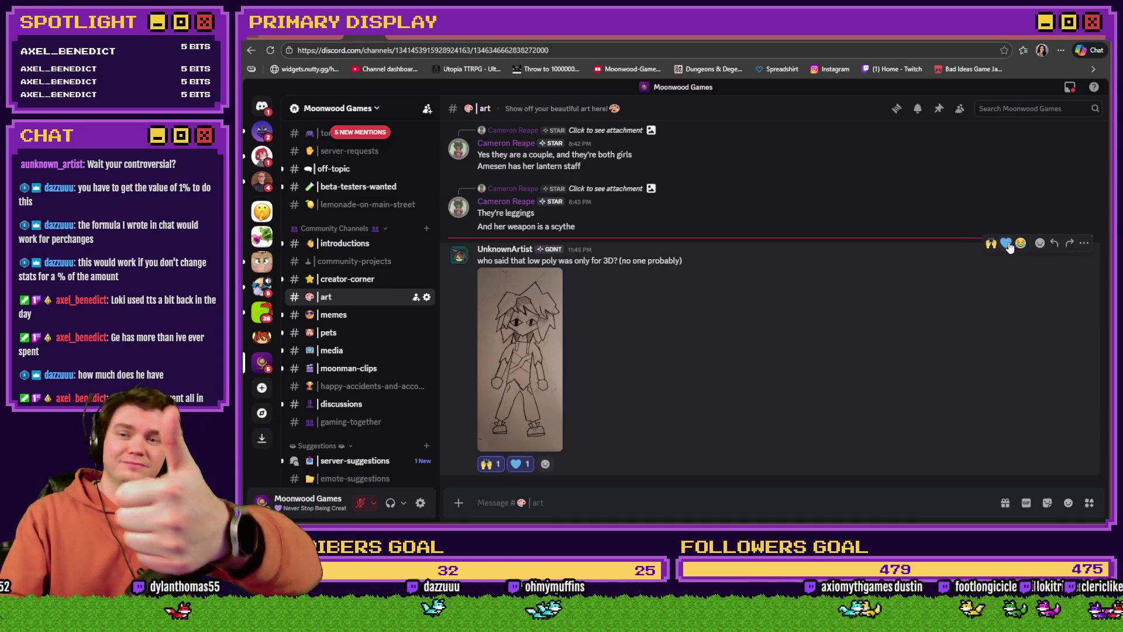
left_click(534, 354)
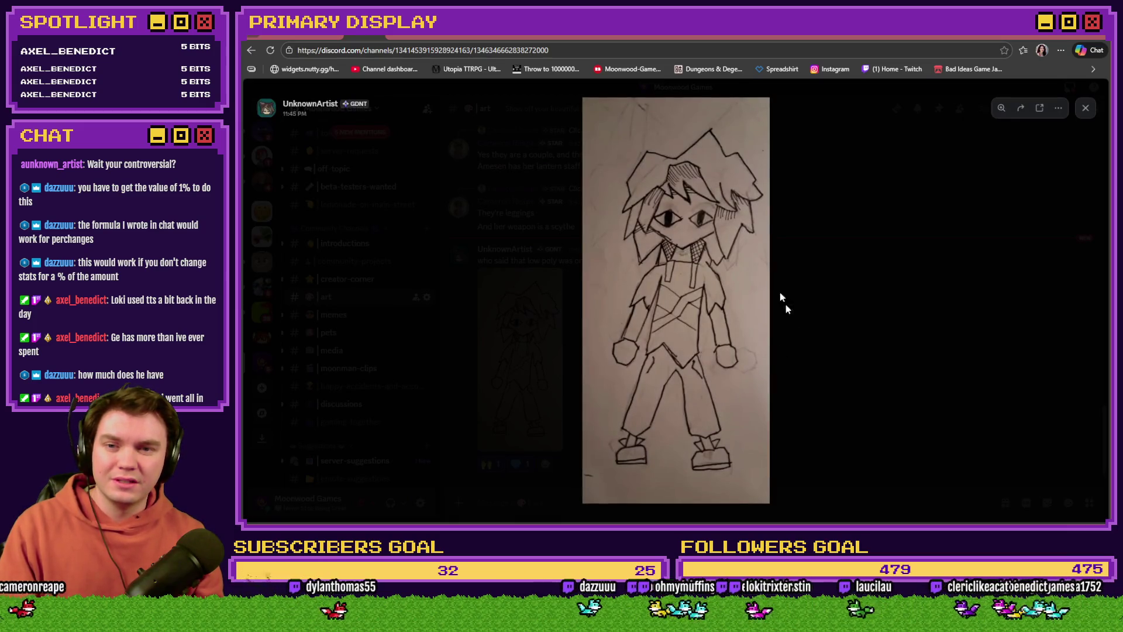
left_click(709, 184)
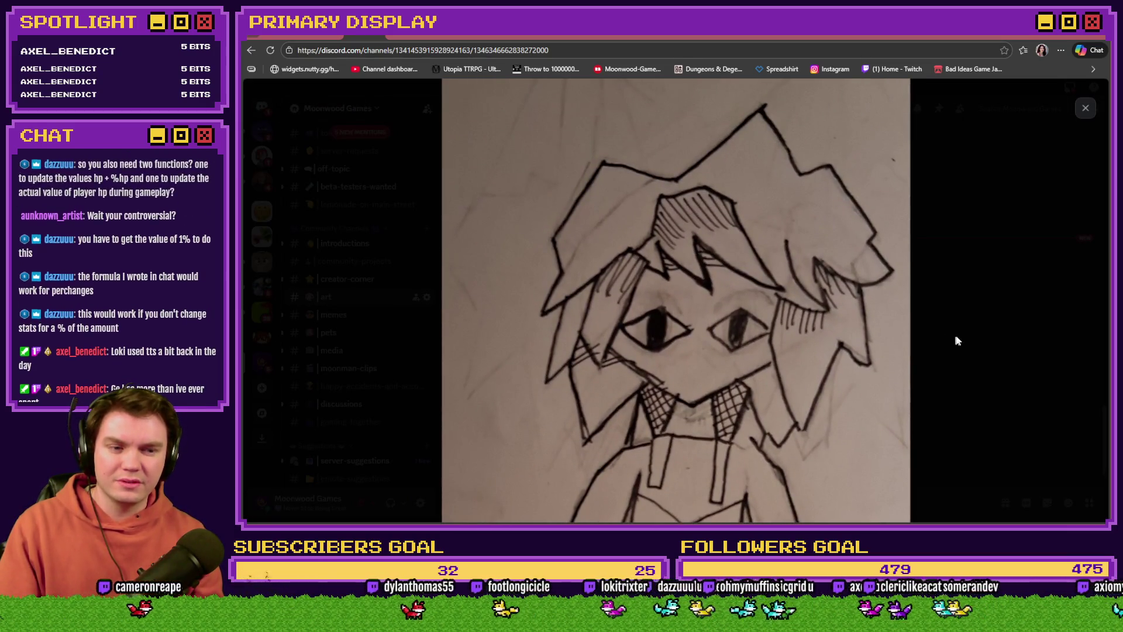
left_click(956, 336)
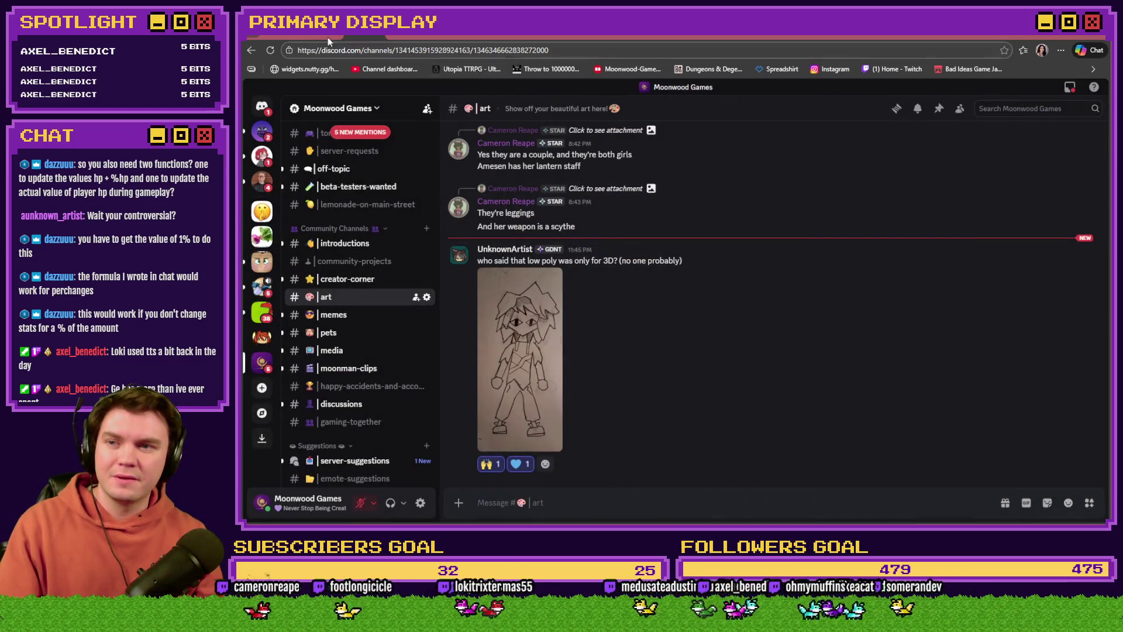
left_click(331, 37)
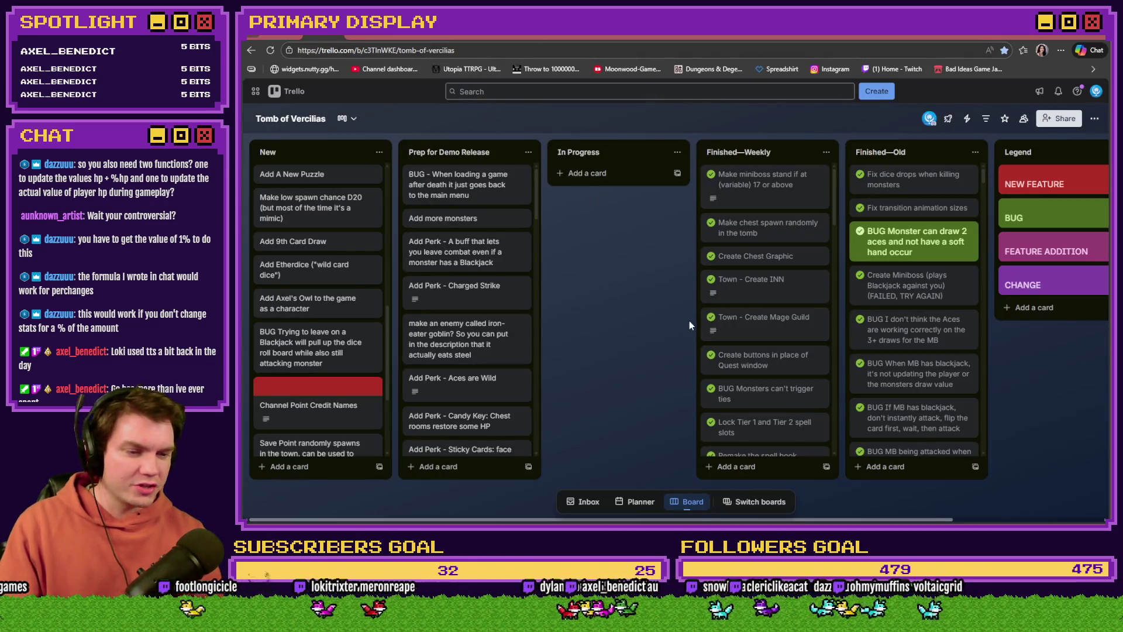
Return from the Trello board to the HP + HP Perks = XX sketch in Photoshop.
key("alt+Tab")
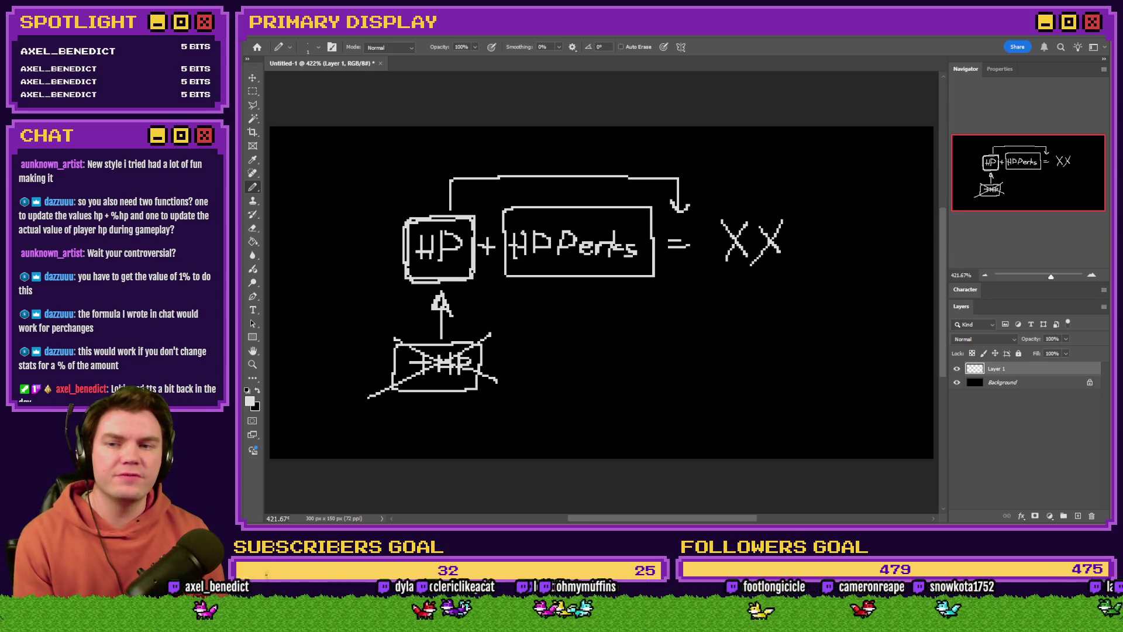
Undo stray strokes on the HP Perks box and mark it with a % sign.
mouse_move(507, 212)
left_mouse_down()
mouse_move(507, 270)
mouse_move(643, 280)
mouse_move(659, 254)
mouse_move(651, 208)
left_mouse_up()
left_click_drag(557, 209, 506, 208)
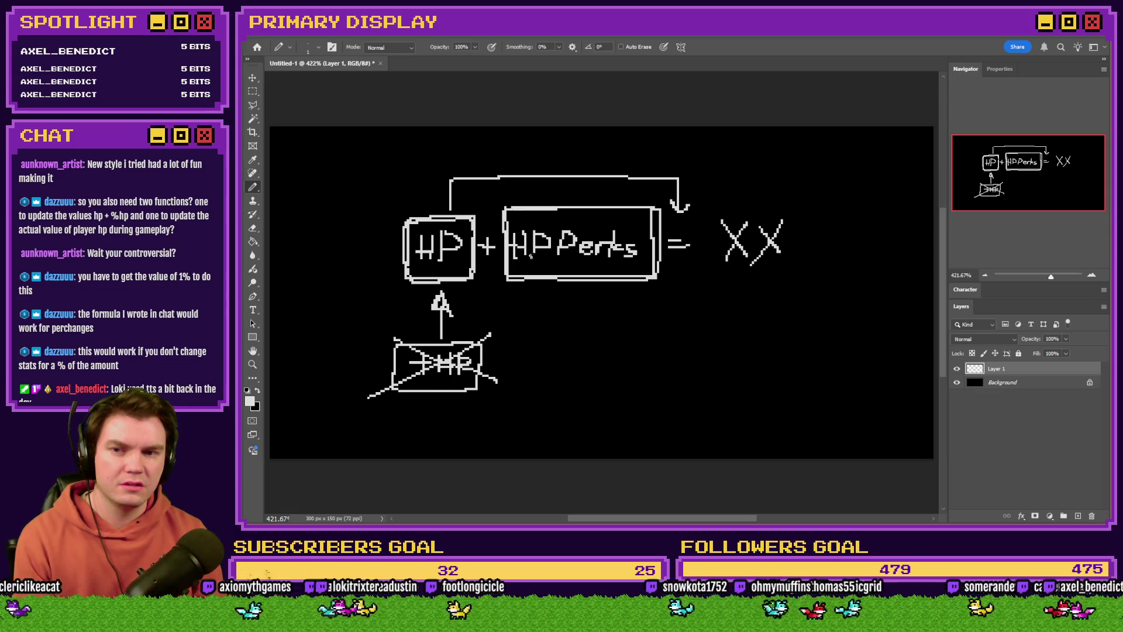
key("ctrl+z")
key("ctrl+z")
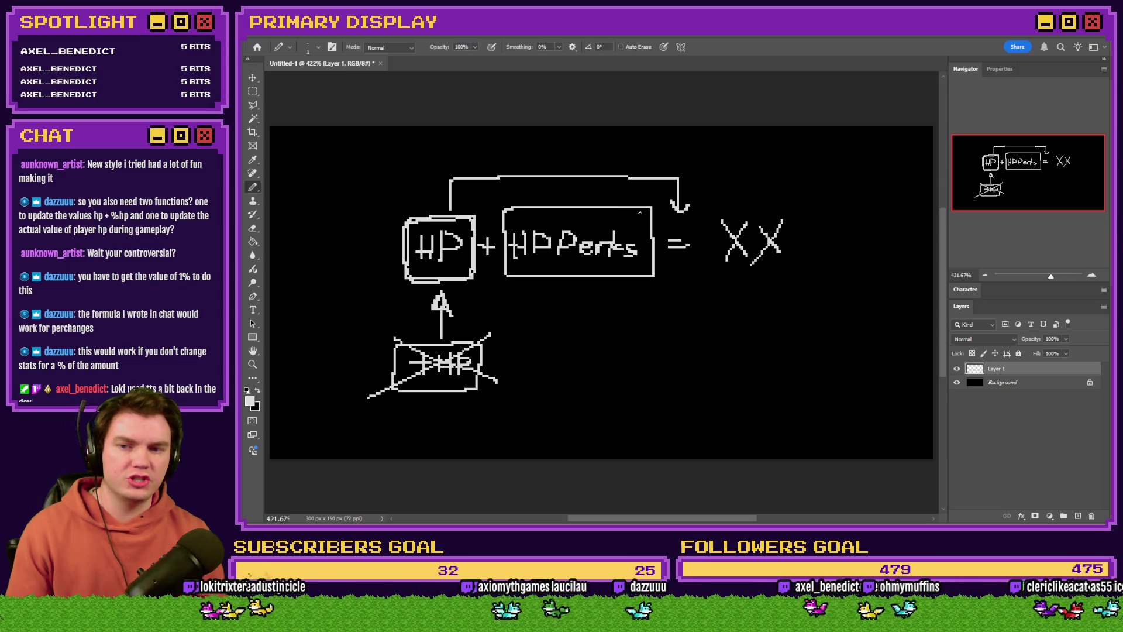
mouse_move(642, 216)
left_mouse_down()
mouse_move(631, 232)
mouse_move(632, 220)
left_mouse_up()
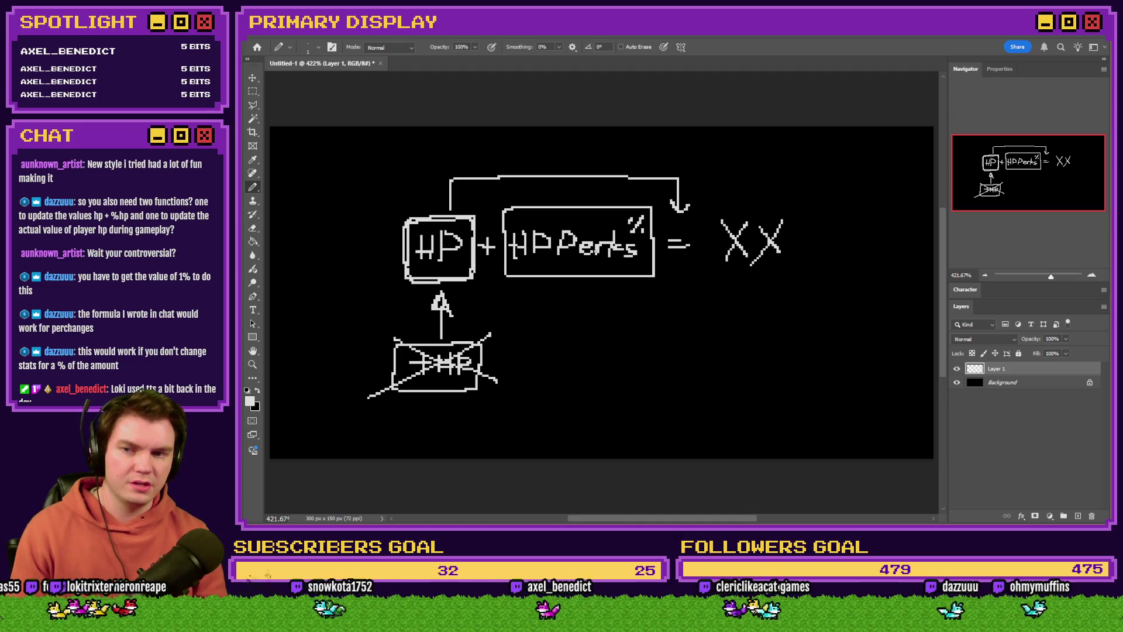
Discard trial retraces of the boxes and write HP + ( HP below the diagram.
mouse_move(476, 225)
left_mouse_down()
mouse_move(417, 212)
mouse_move(408, 282)
mouse_move(476, 277)
left_mouse_up()
key("ctrl+z")
mouse_move(506, 212)
left_mouse_down()
mouse_move(549, 273)
mouse_move(643, 273)
mouse_move(652, 243)
mouse_move(619, 204)
mouse_move(523, 209)
left_mouse_up()
key("ctrl+z")
mouse_move(417, 216)
left_mouse_down()
mouse_move(400, 248)
mouse_move(459, 275)
left_mouse_up()
key("ctrl+z")
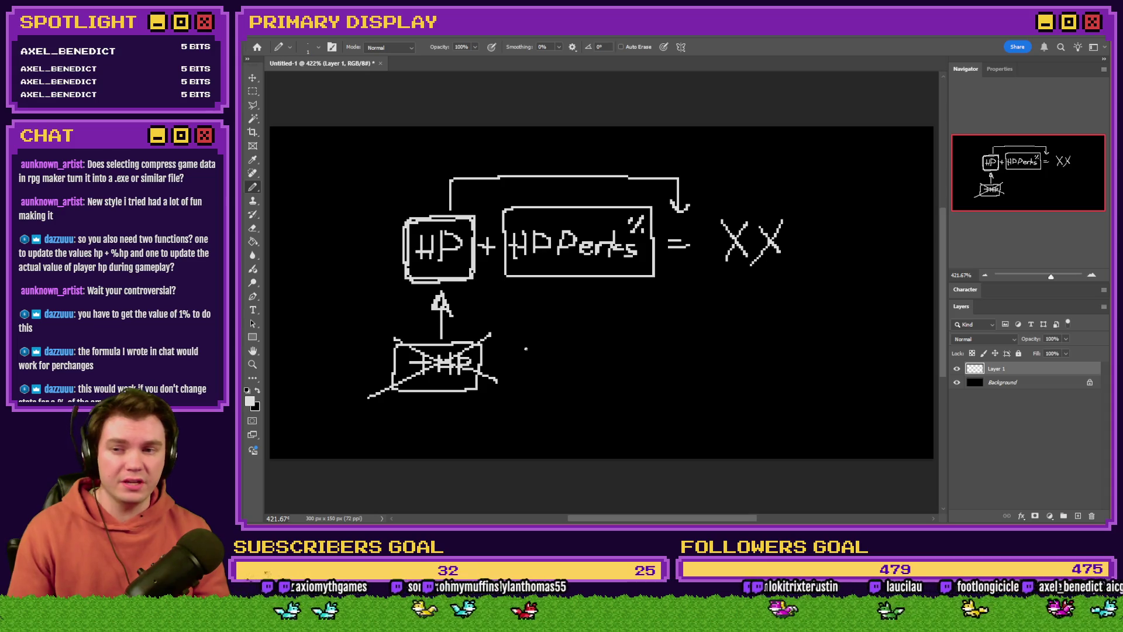
mouse_move(567, 346)
left_mouse_down()
mouse_move(570, 380)
mouse_move(584, 359)
mouse_move(563, 362)
mouse_move(587, 377)
mouse_move(598, 349)
mouse_move(591, 365)
mouse_move(624, 370)
mouse_move(642, 351)
mouse_move(639, 373)
mouse_move(650, 379)
mouse_move(674, 355)
mouse_move(682, 366)
left_mouse_up()
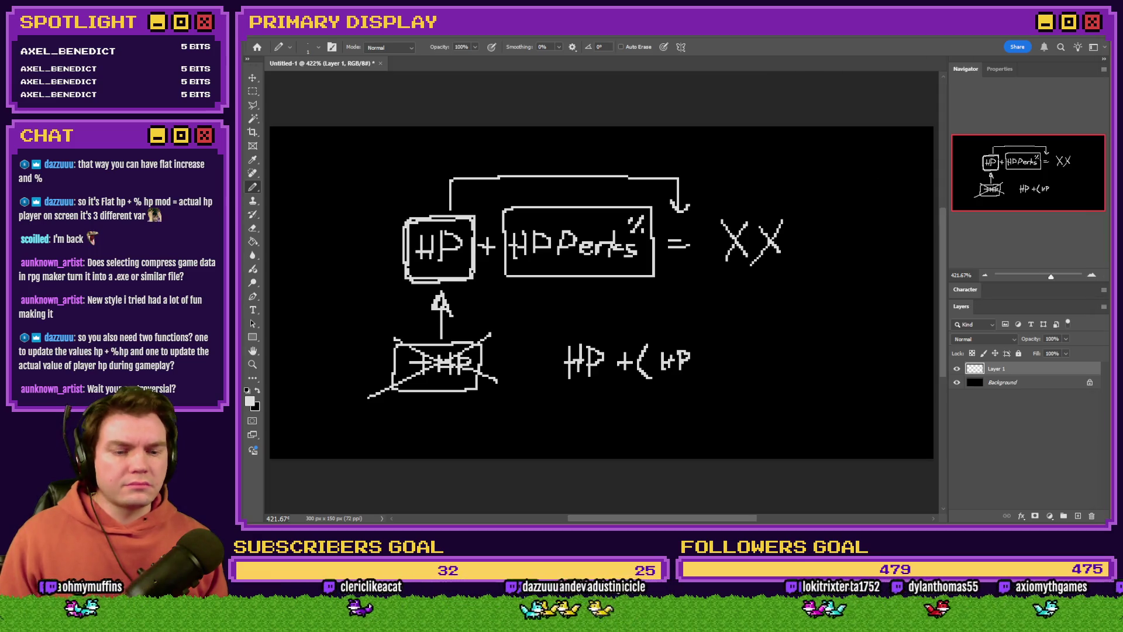
key("alt+Tab")
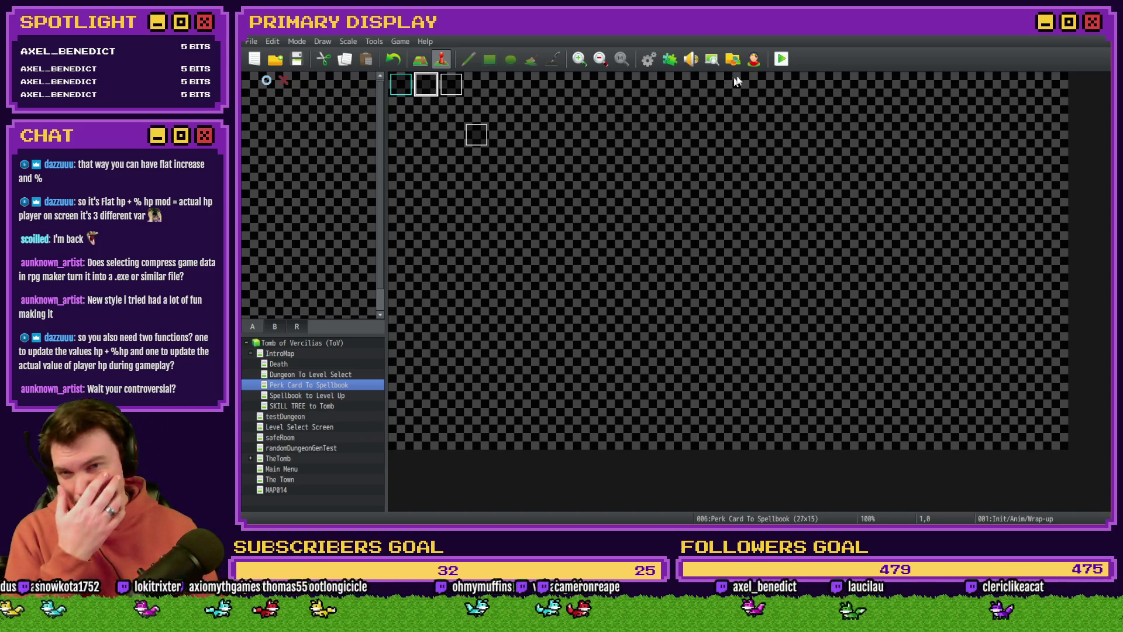
Playtest, reroll the perk cards, take Grxffn's Potion of Power, then open the F9 debug window.
left_click(776, 59)
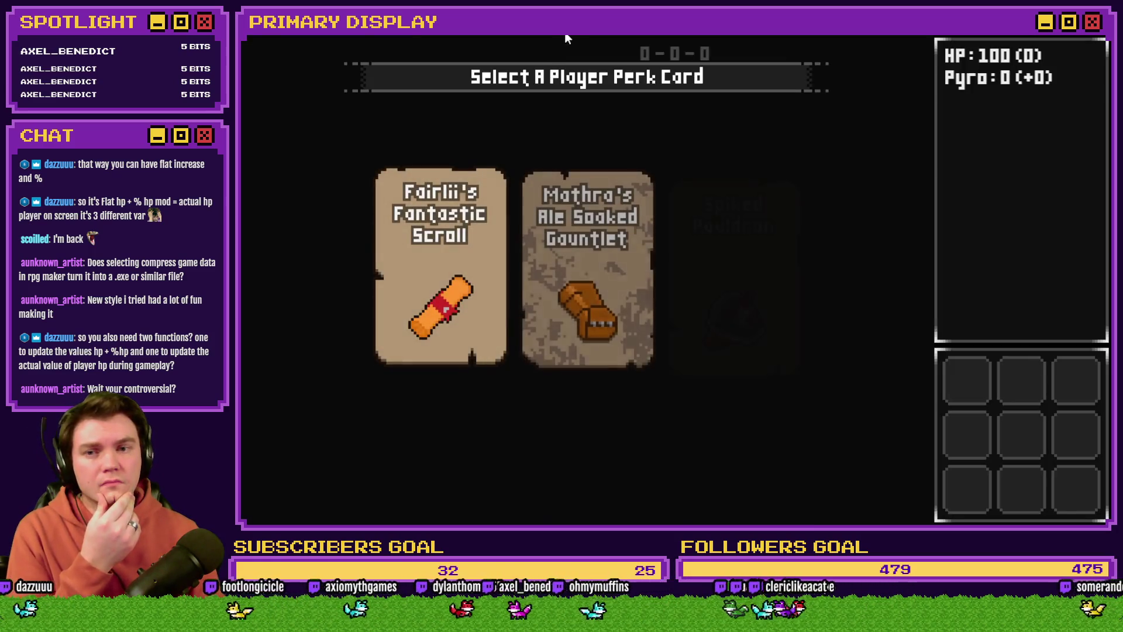
mouse_move(559, 173)
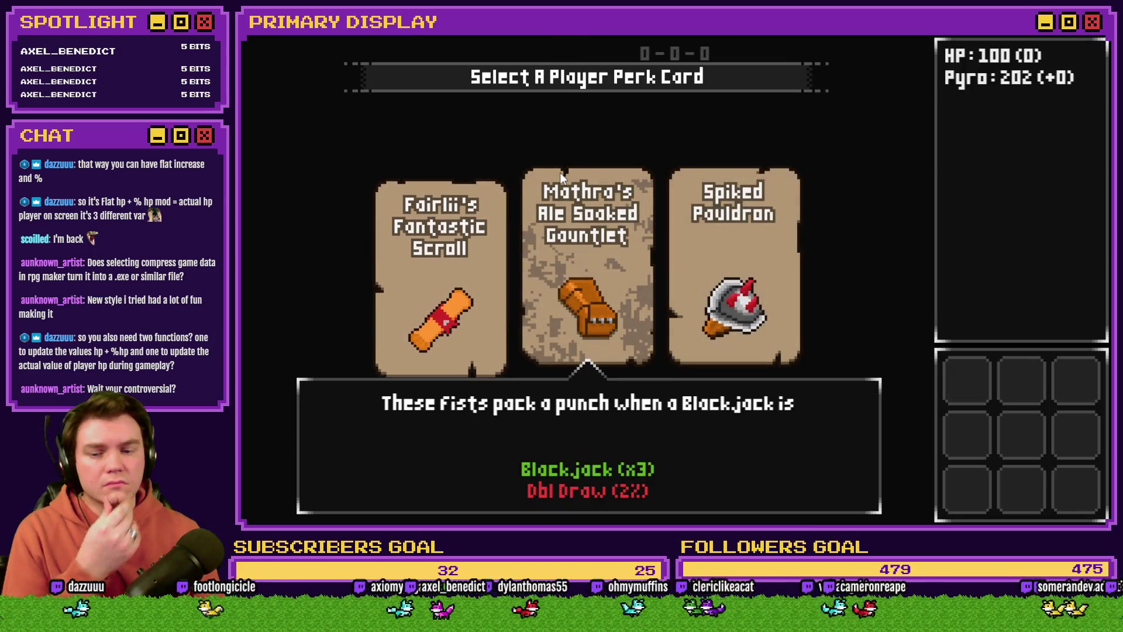
left_click(735, 241)
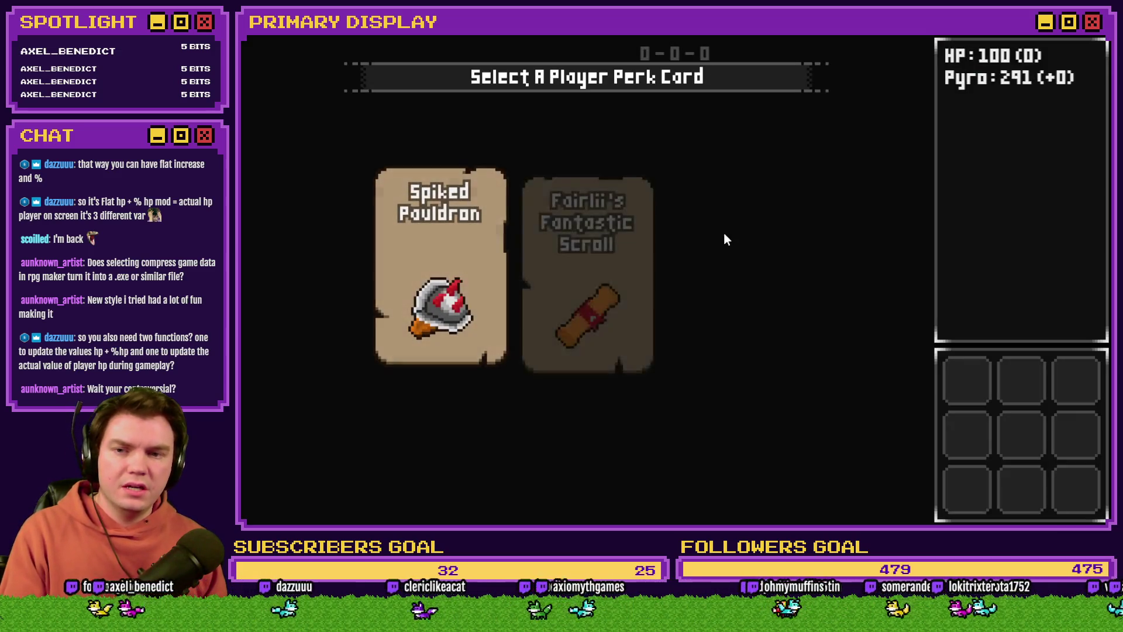
left_click(724, 233)
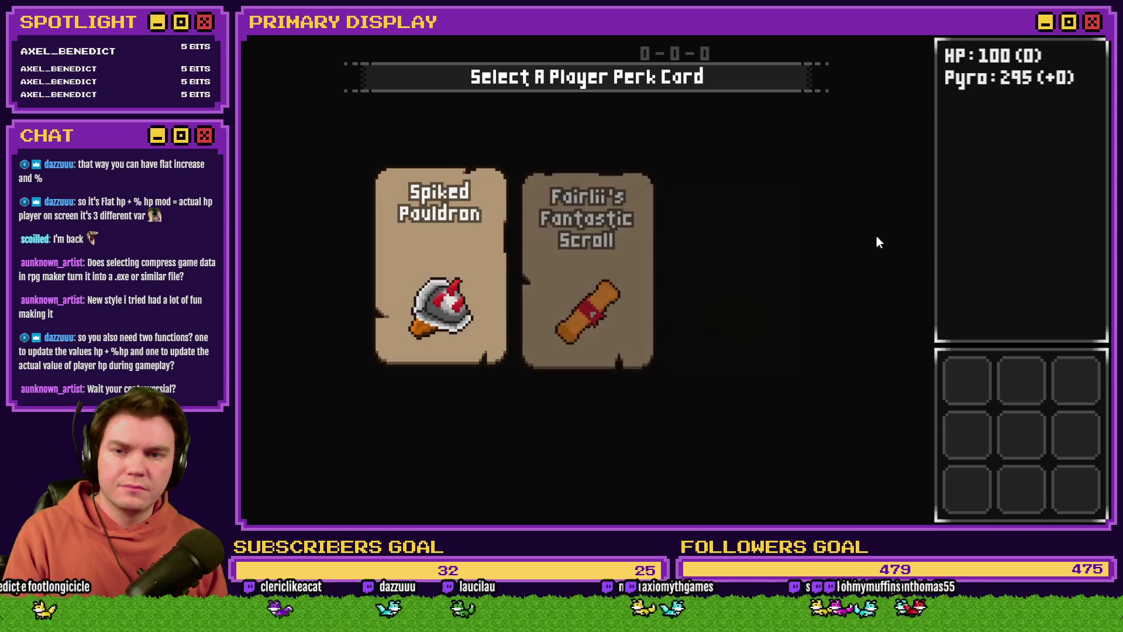
left_click(875, 239)
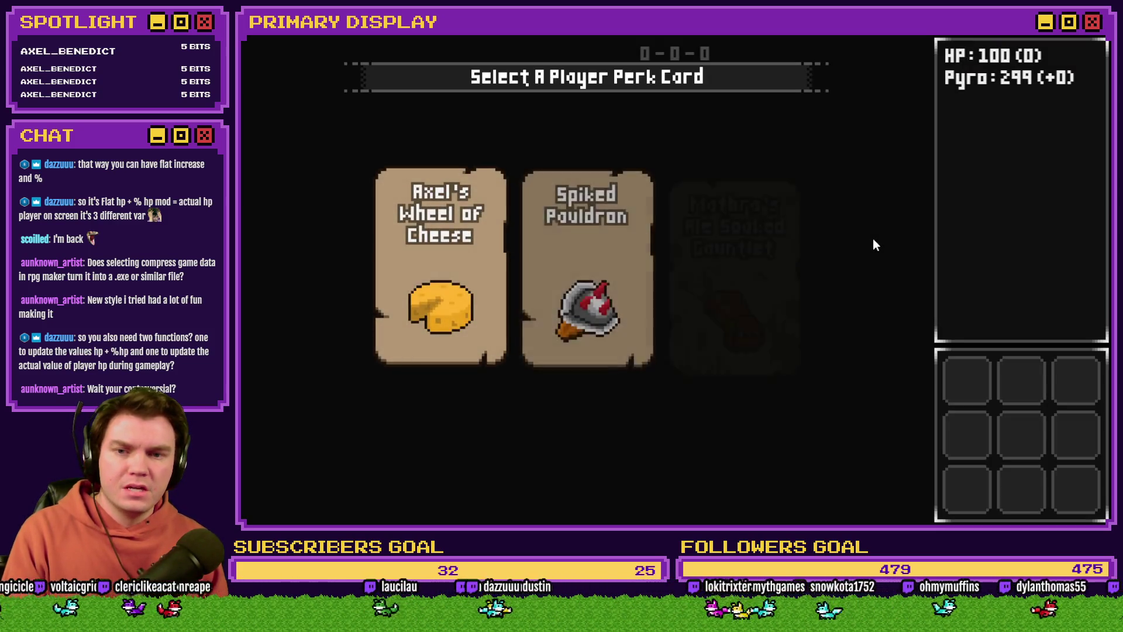
left_click(873, 239)
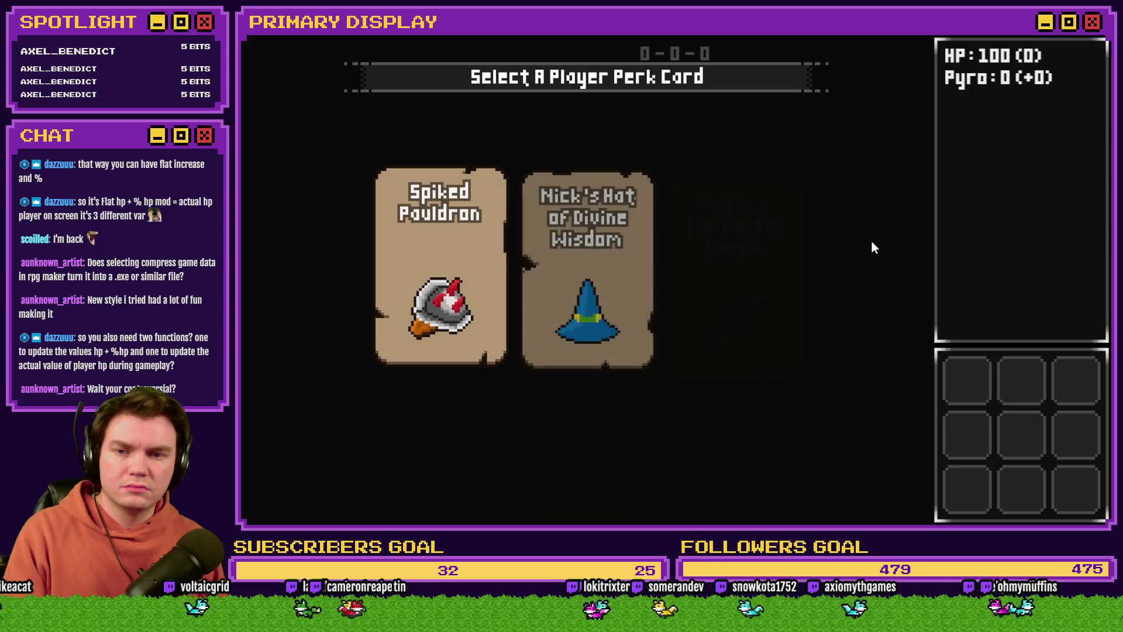
left_click(871, 245)
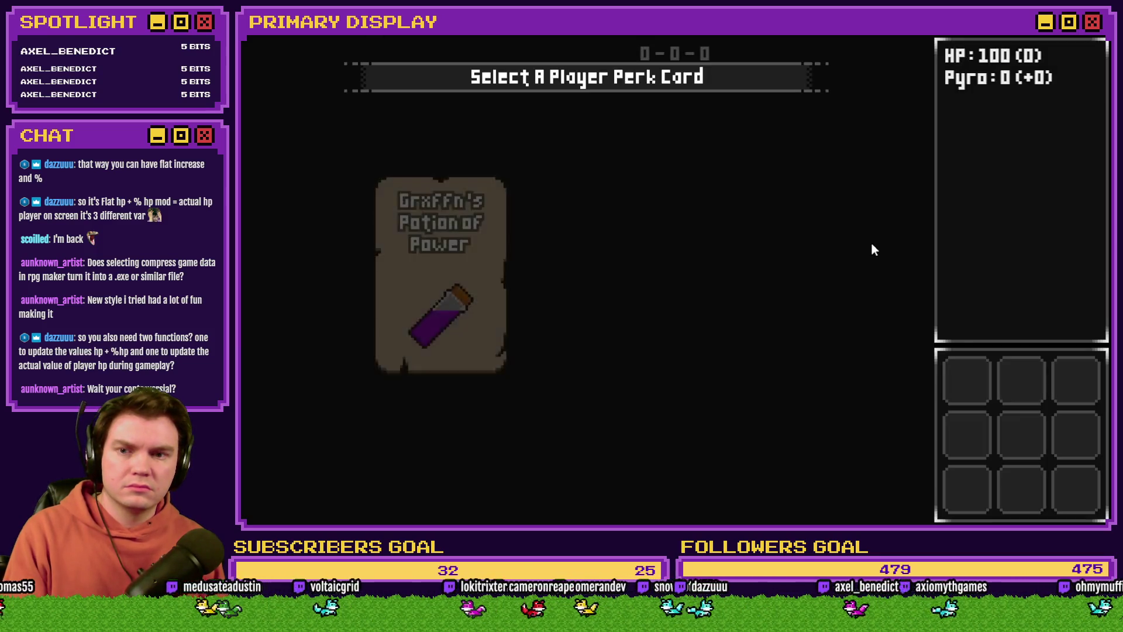
left_click(451, 275)
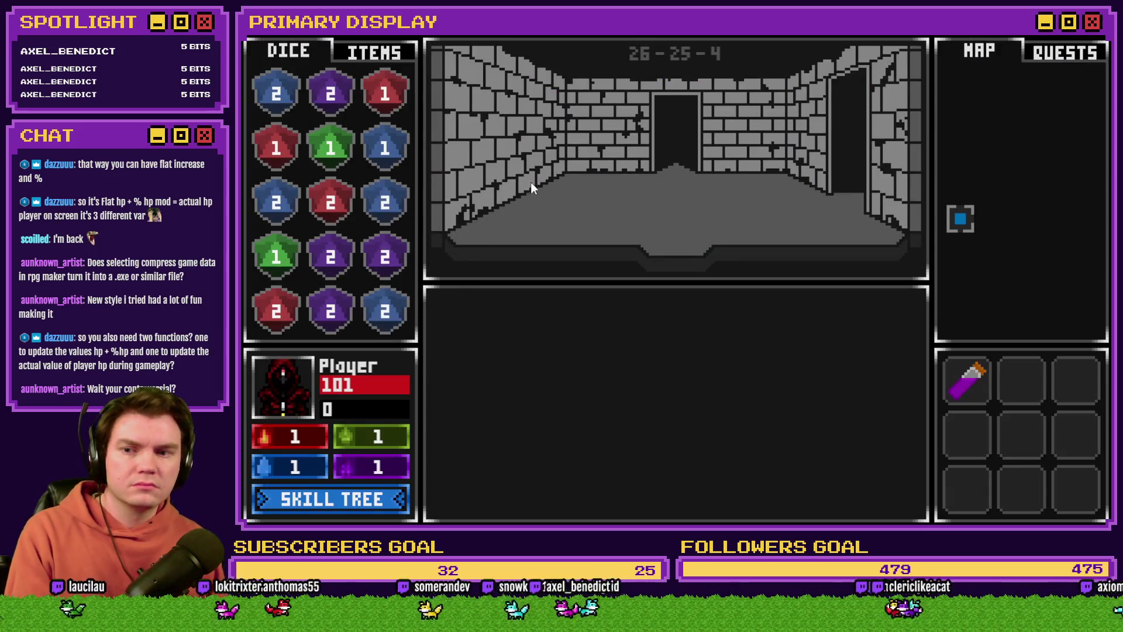
key("F9")
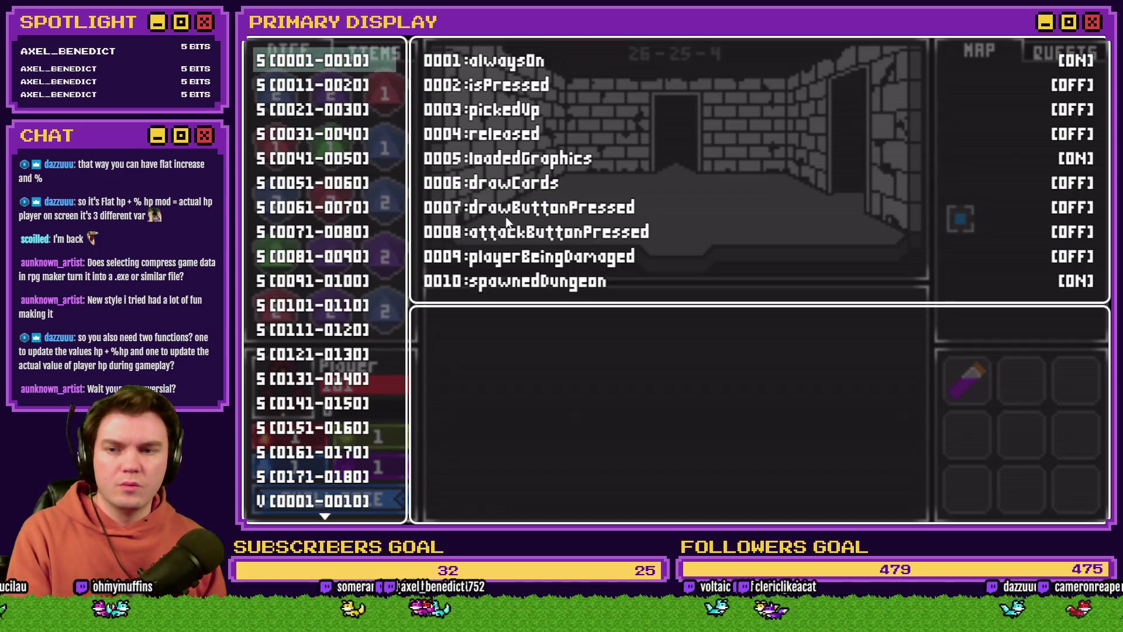
In debug variables 0041–0050, lower playerHP from 101 to 100.
key("Down")
key("Down")
key("Down")
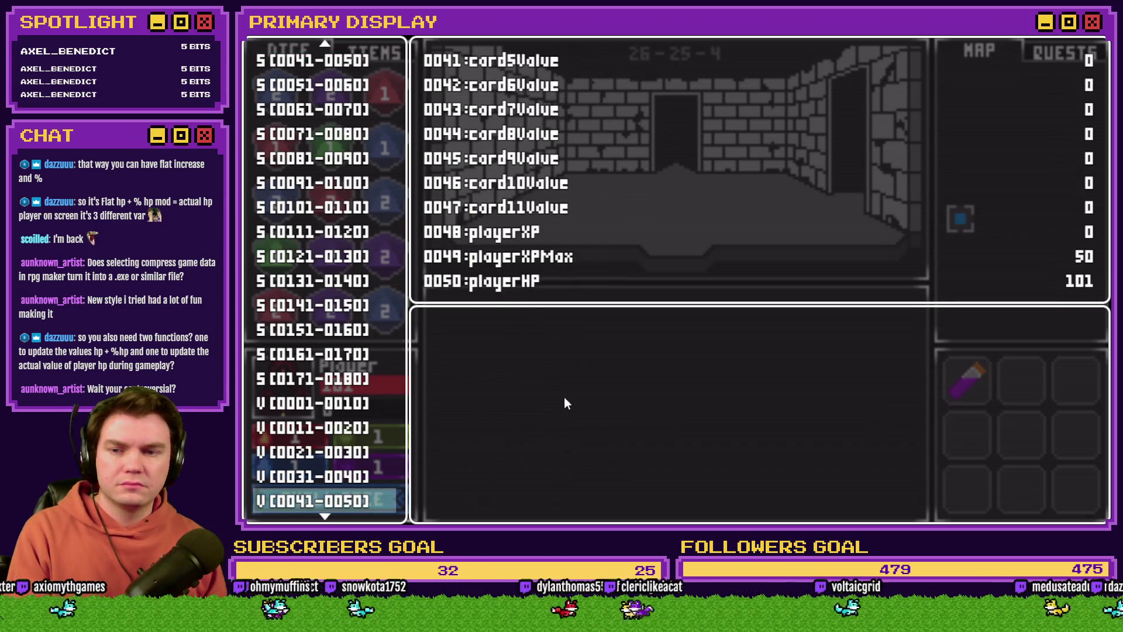
key("Down")
key("Up")
key("Return")
key("Up")
key("Left")
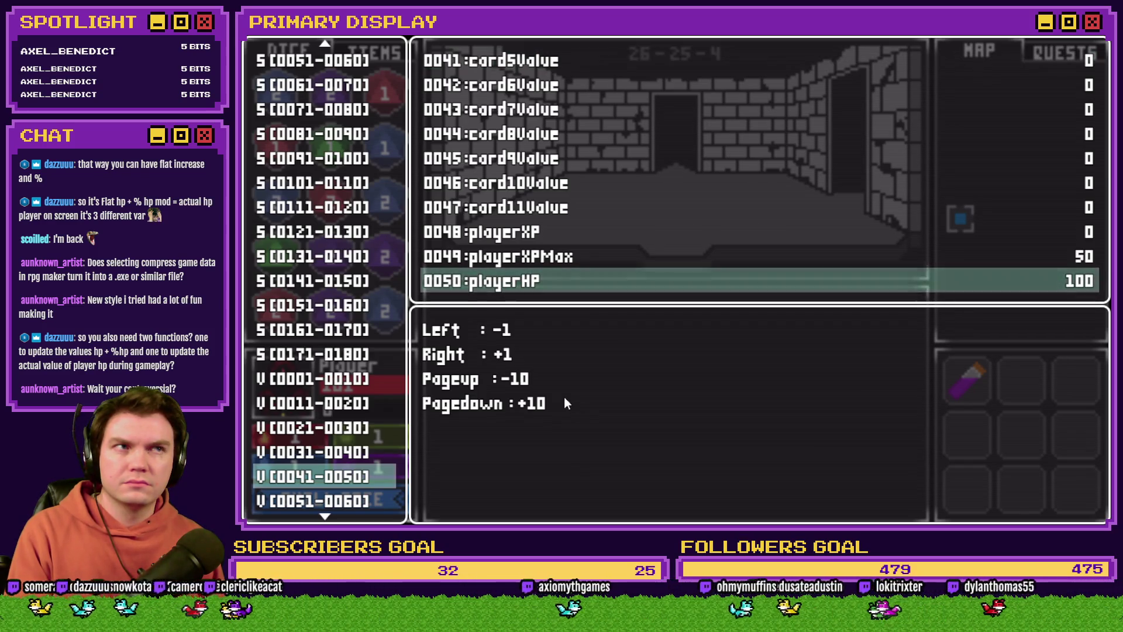
Close the debug list, end the playtest, and open the Init/Anim/Wrap-up event.
key("Escape")
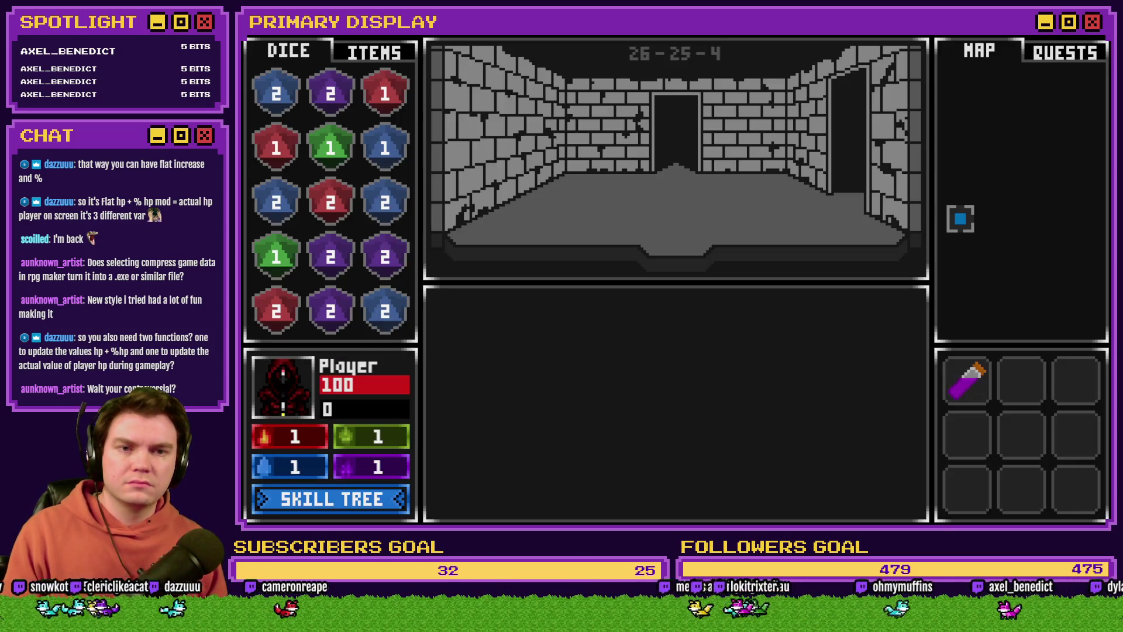
key("alt+F4")
double_click(420, 90)
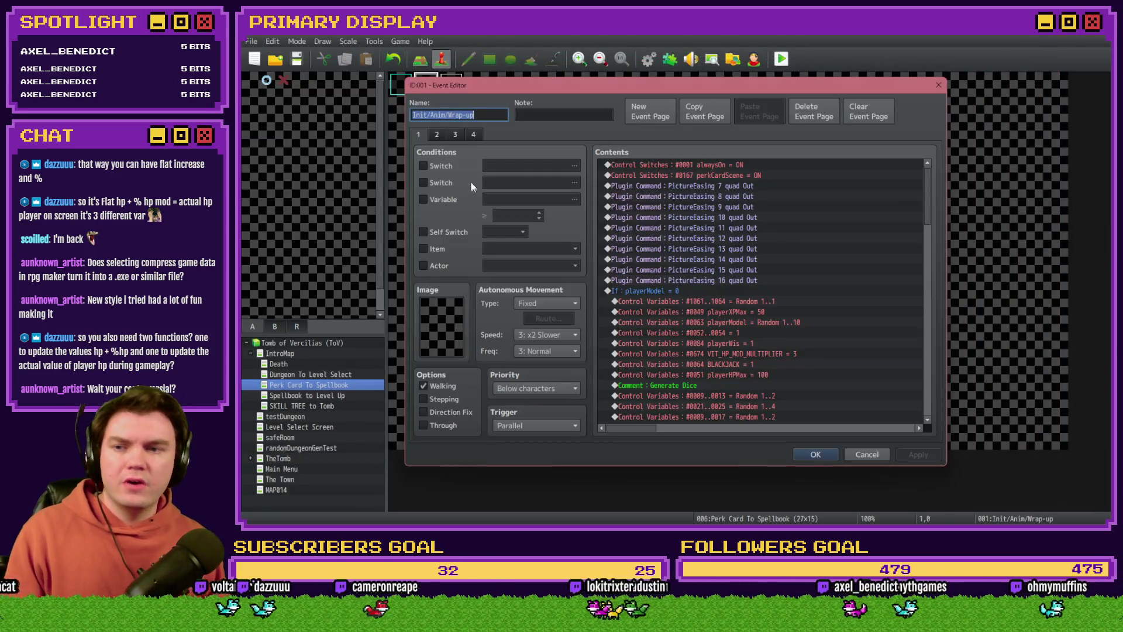
Open the HP-setting script on the event's fourth page for editing.
left_click(471, 131)
scroll(738, 322, "down", 5)
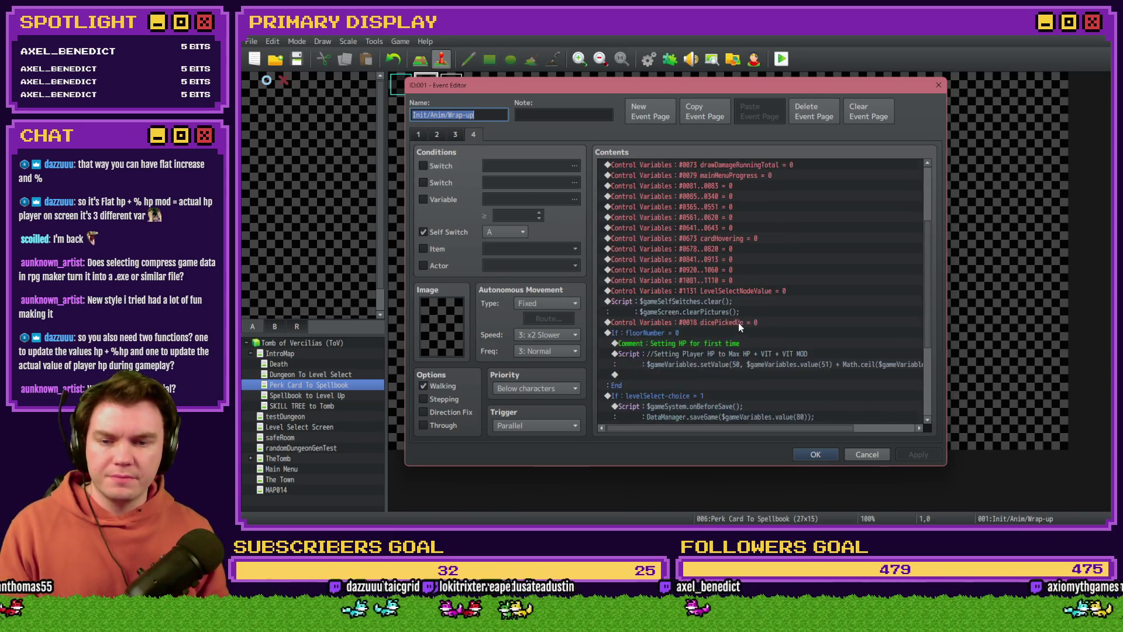
left_click(751, 253)
double_click(753, 247)
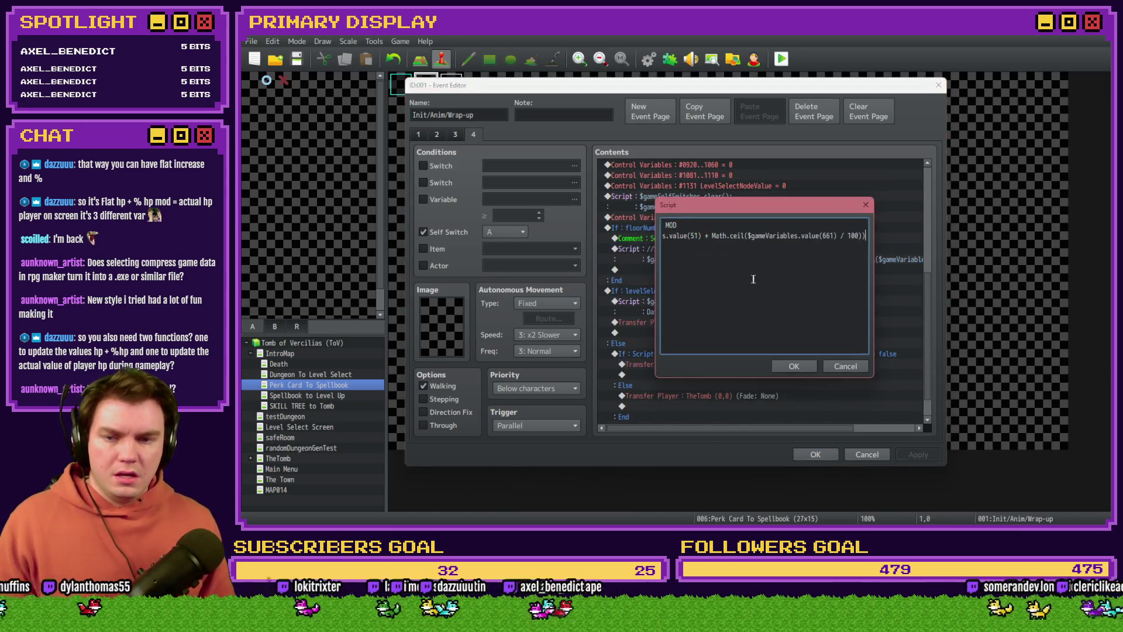
triple_click(705, 236)
left_click(725, 235)
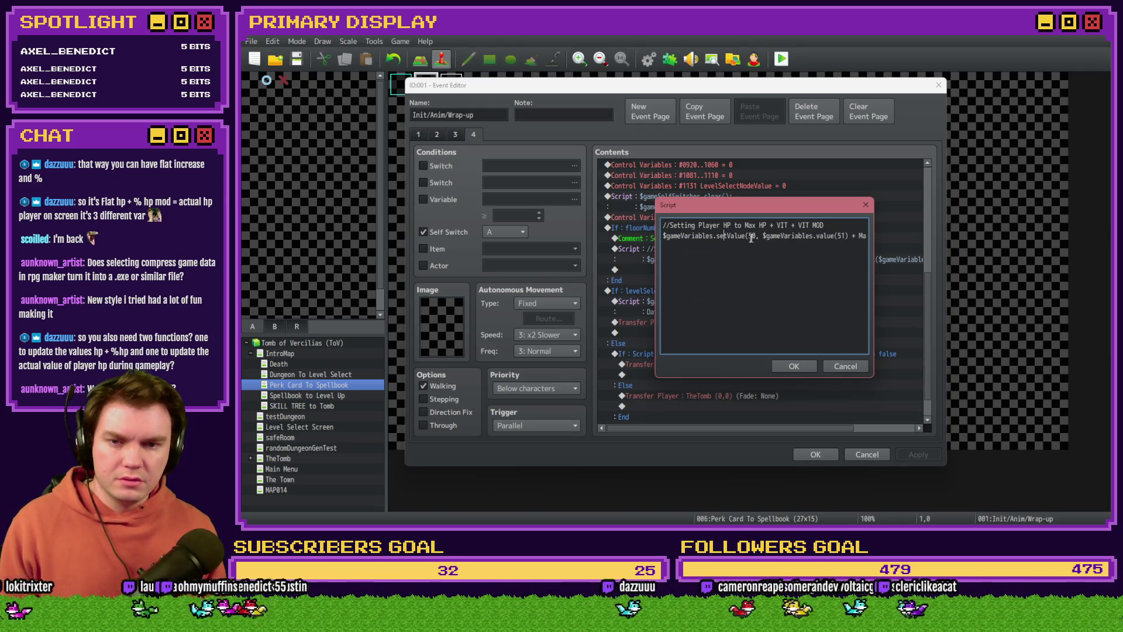
left_click(846, 236)
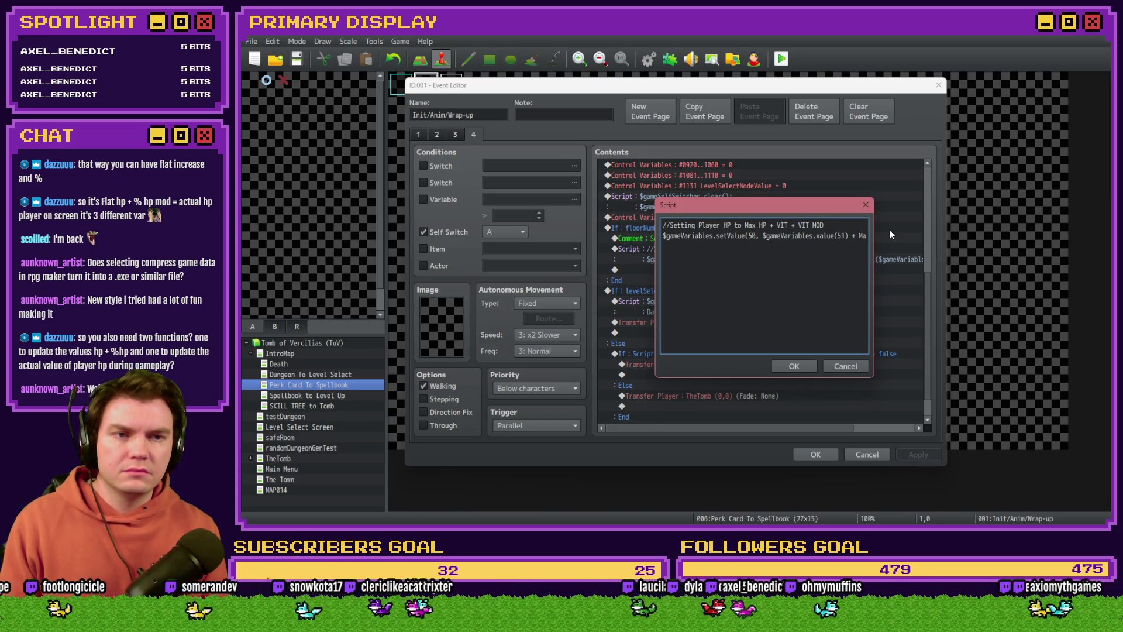
Add an opening bracket and a '$gameVariables.value(51) *' multiplier around the rounding term.
key("Right")
key("Right")
key("Right")
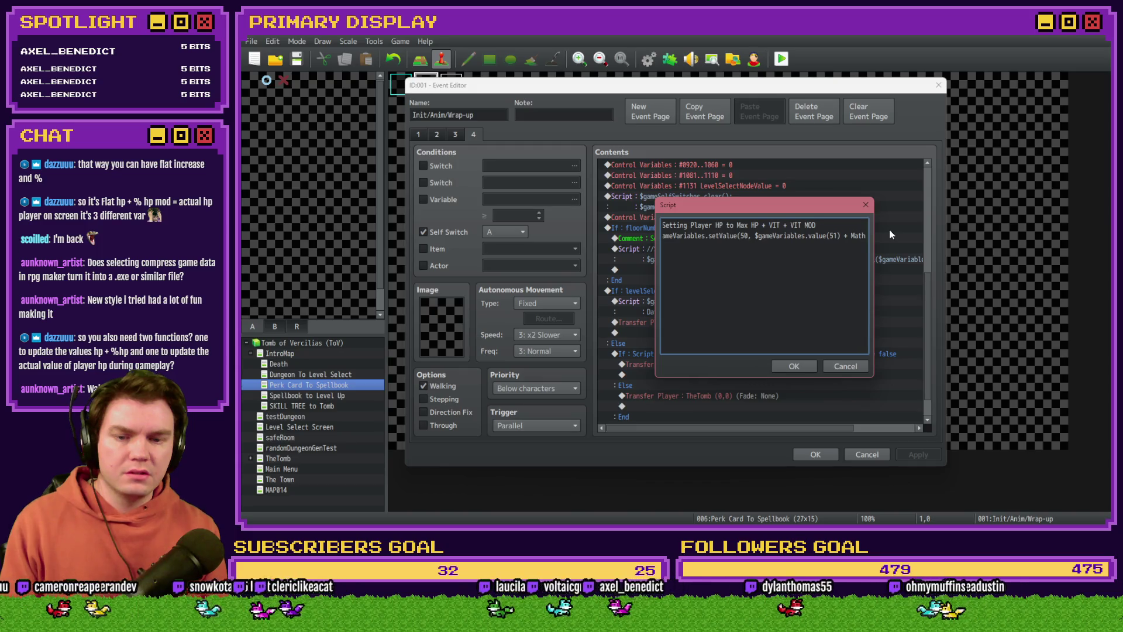
key("Left")
key("Left")
key("Left")
type("(")
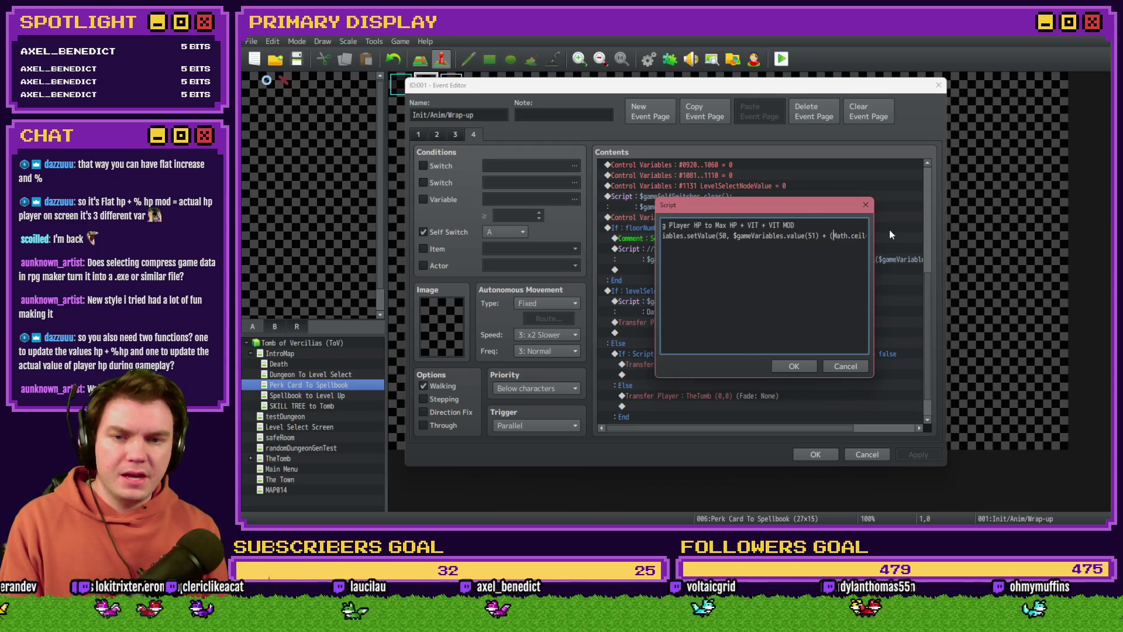
key("Right")
key("Right")
key("Right")
key("Right")
key("Right")
key("Right")
key("Right")
key("Right")
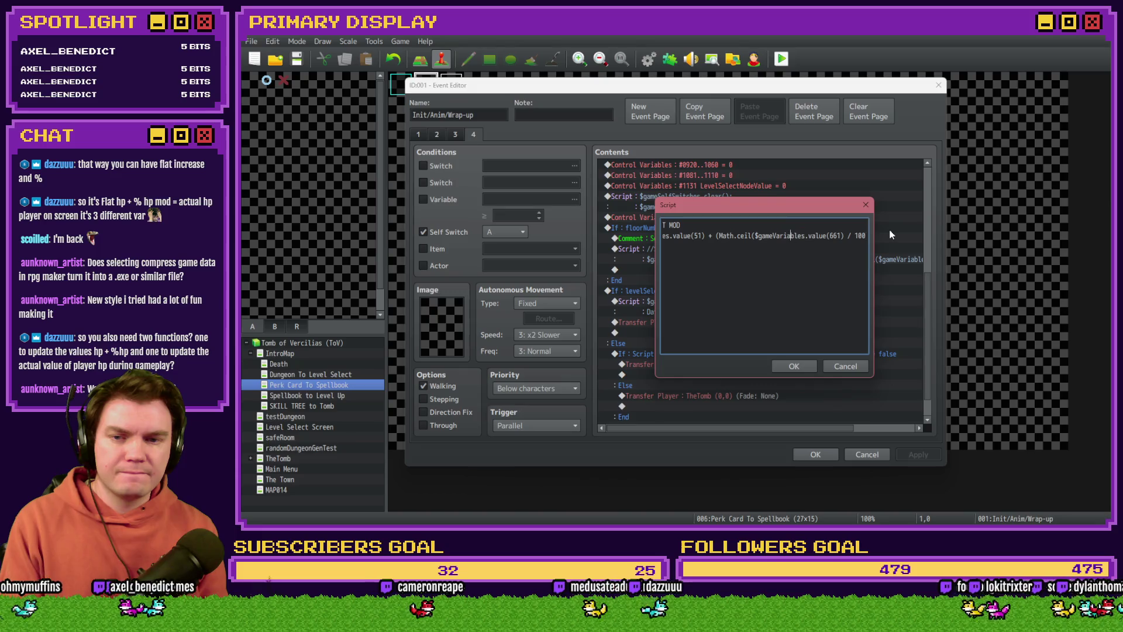
type("$gameVariables.value()")
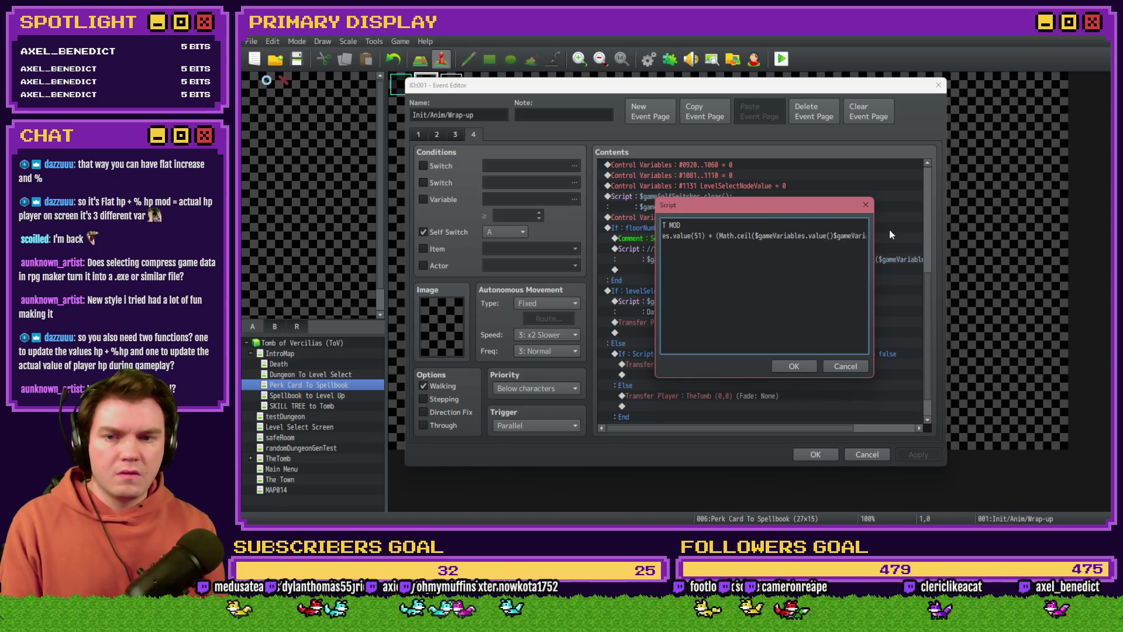
type("51")
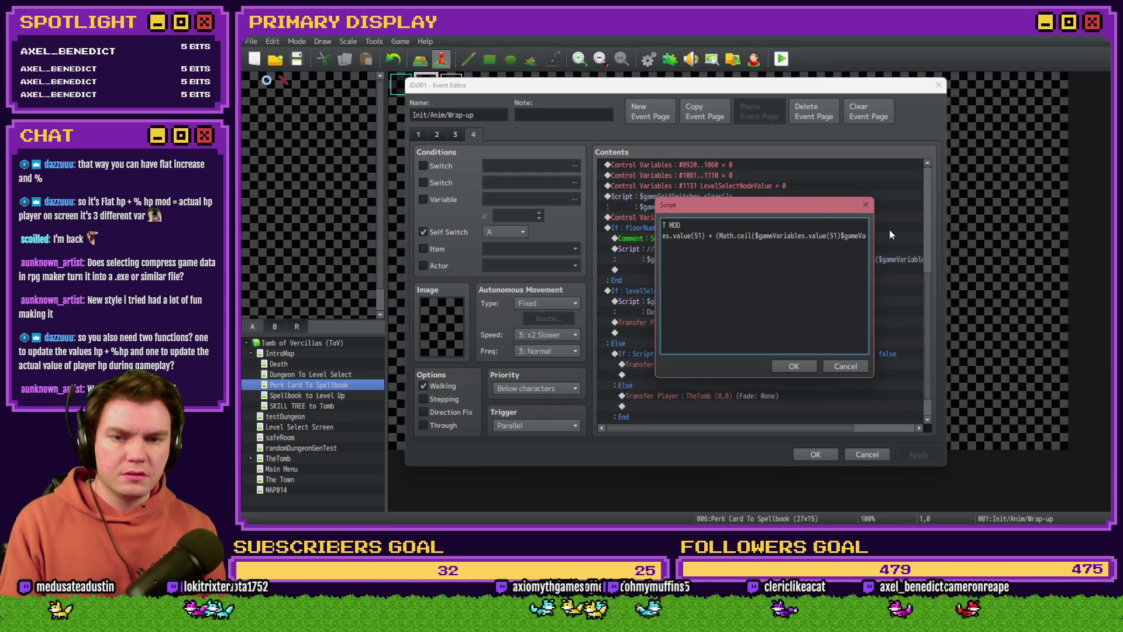
type(" *")
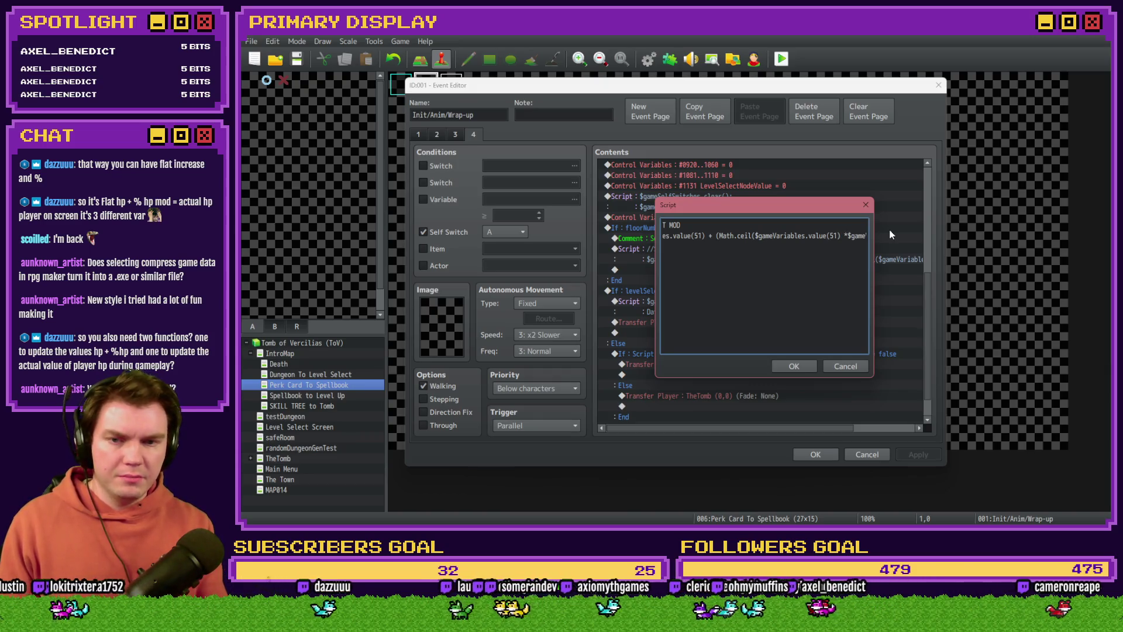
key("Right")
key("Right")
key("Right")
type(")")
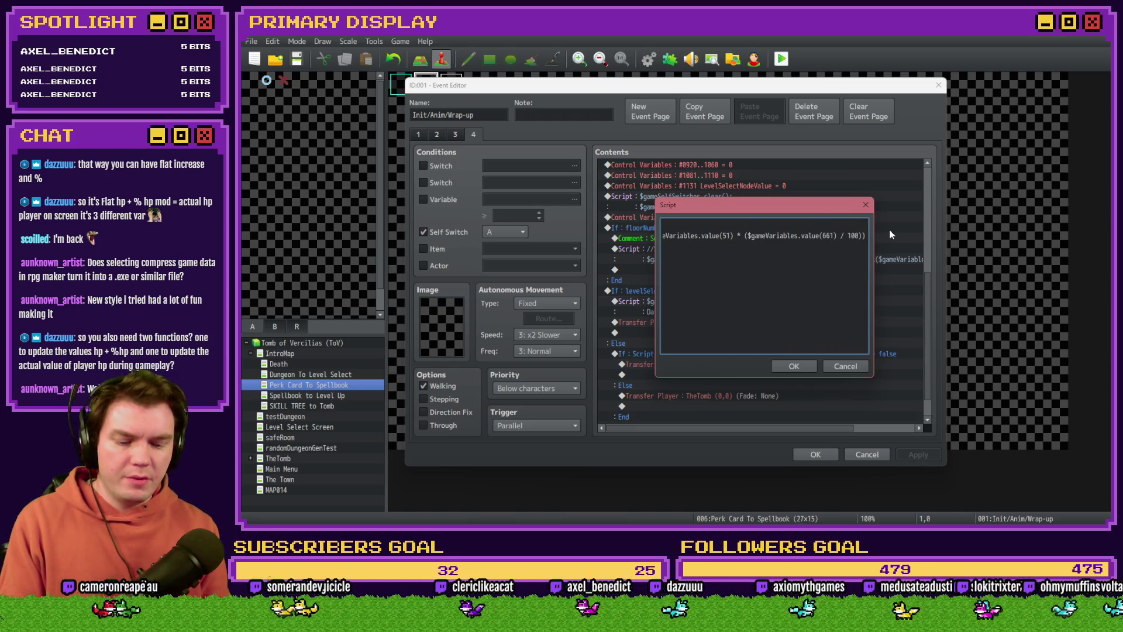
Review the formula's brackets through variable 661 and /100, then end the line with ');'.
key("Home")
key("Right")
key("Right")
key("Right")
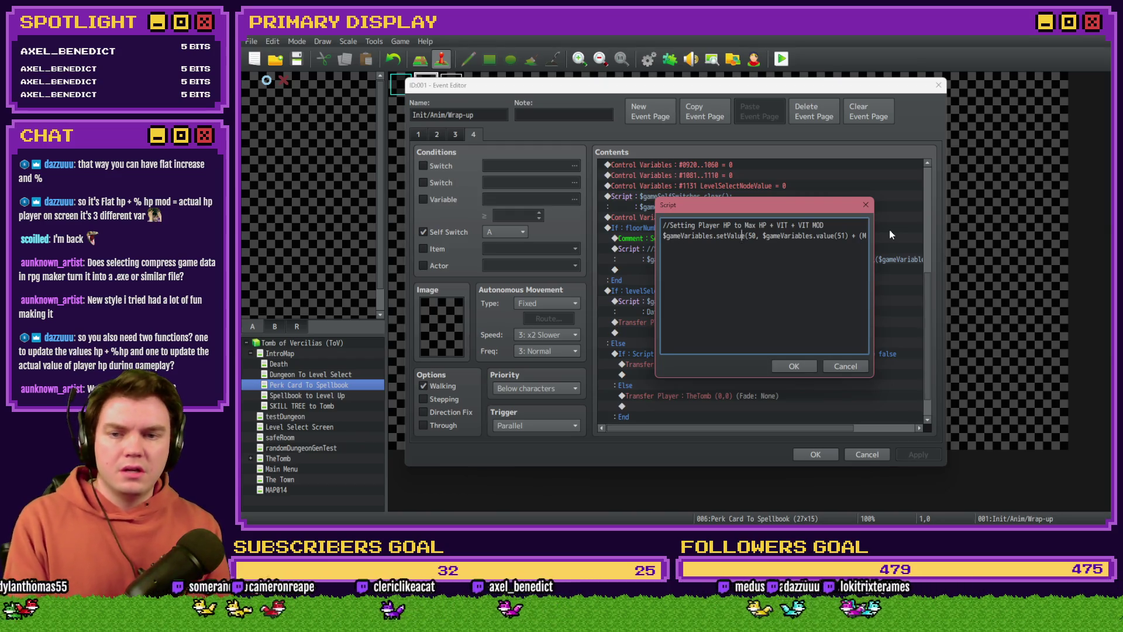
key("Right")
key("Right")
key("Right")
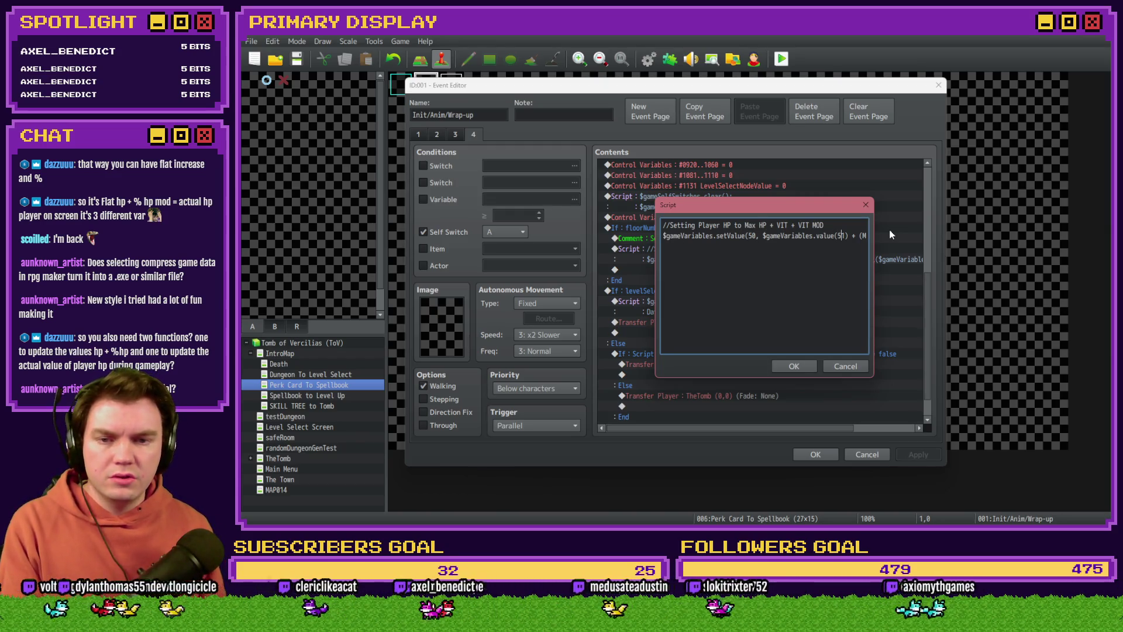
key("Right")
key("Right")
key("Right")
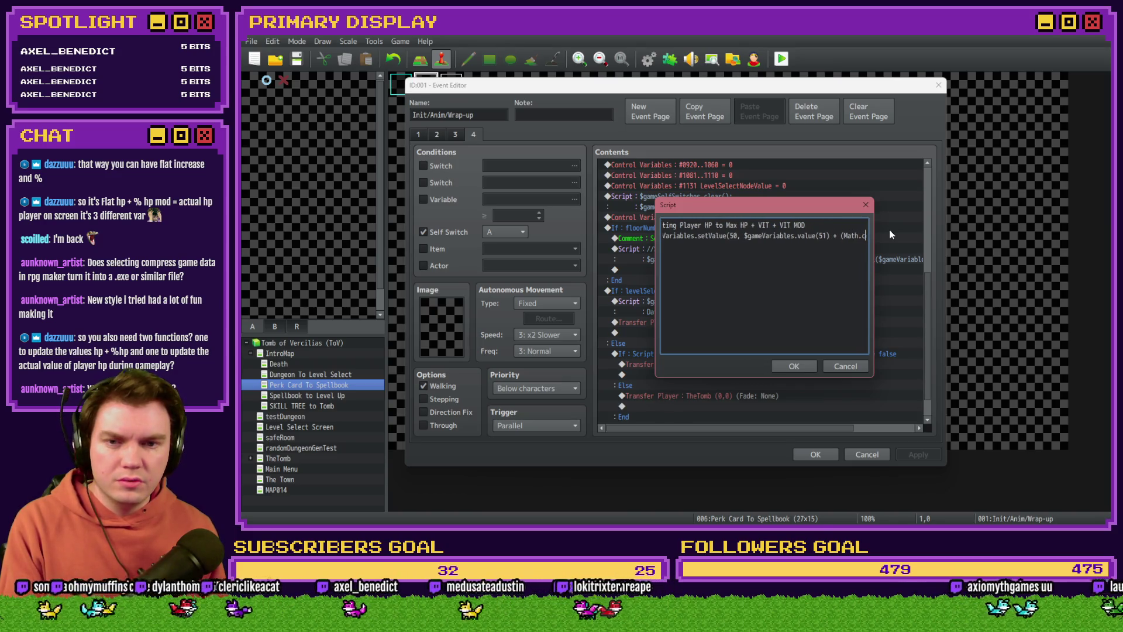
key("Right")
key("Right")
key("Right")
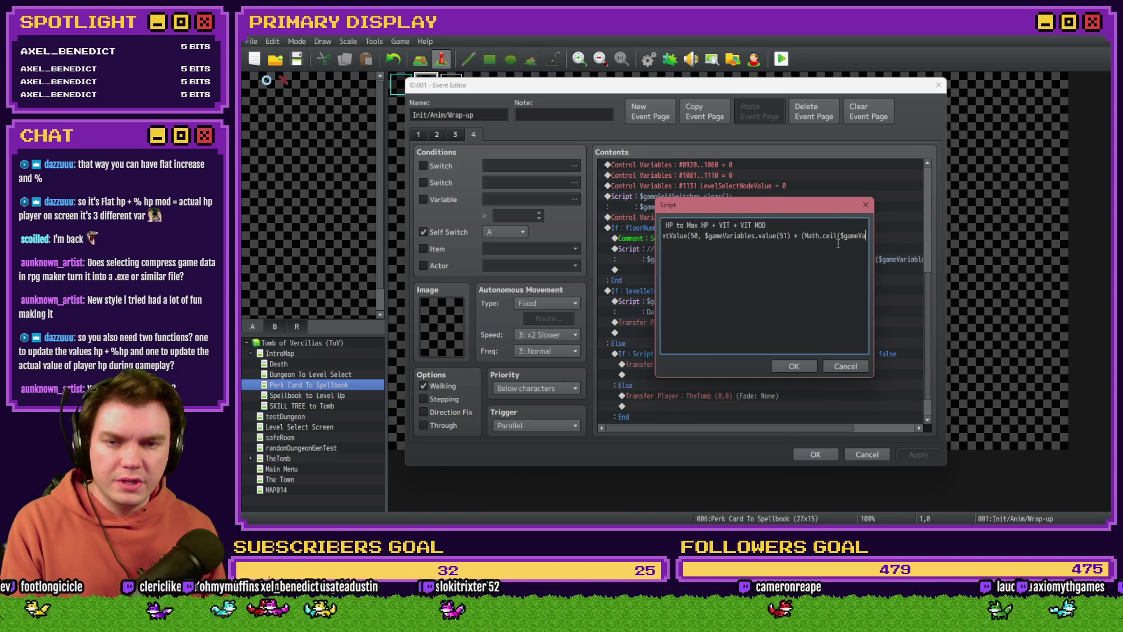
key("Right")
key("Right")
key("Right")
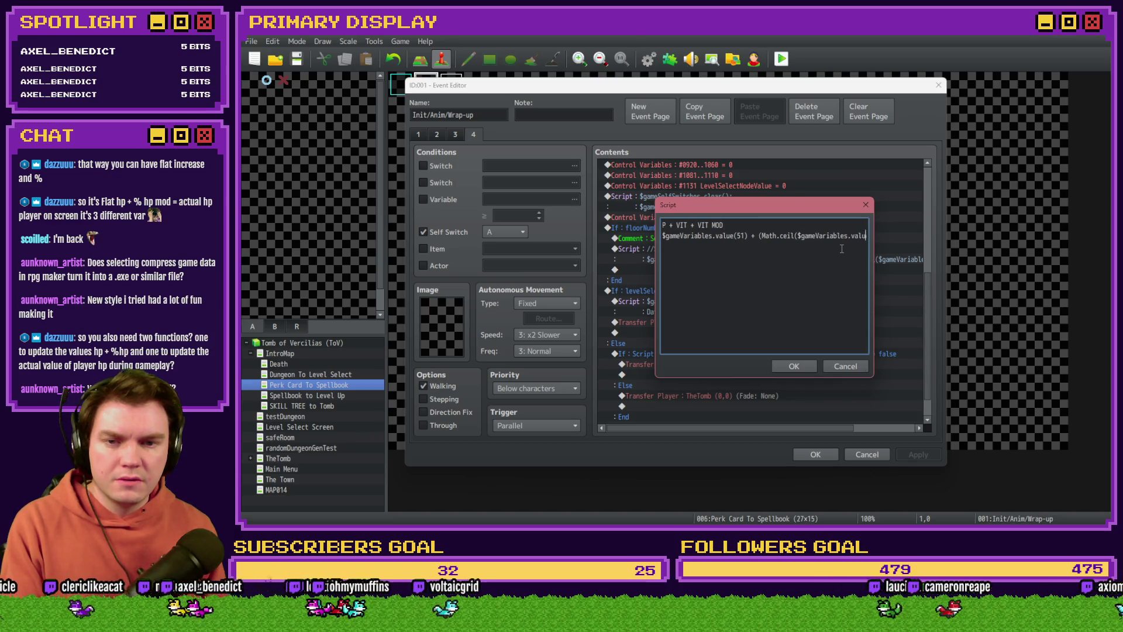
key("Right")
key("Right")
key("Right")
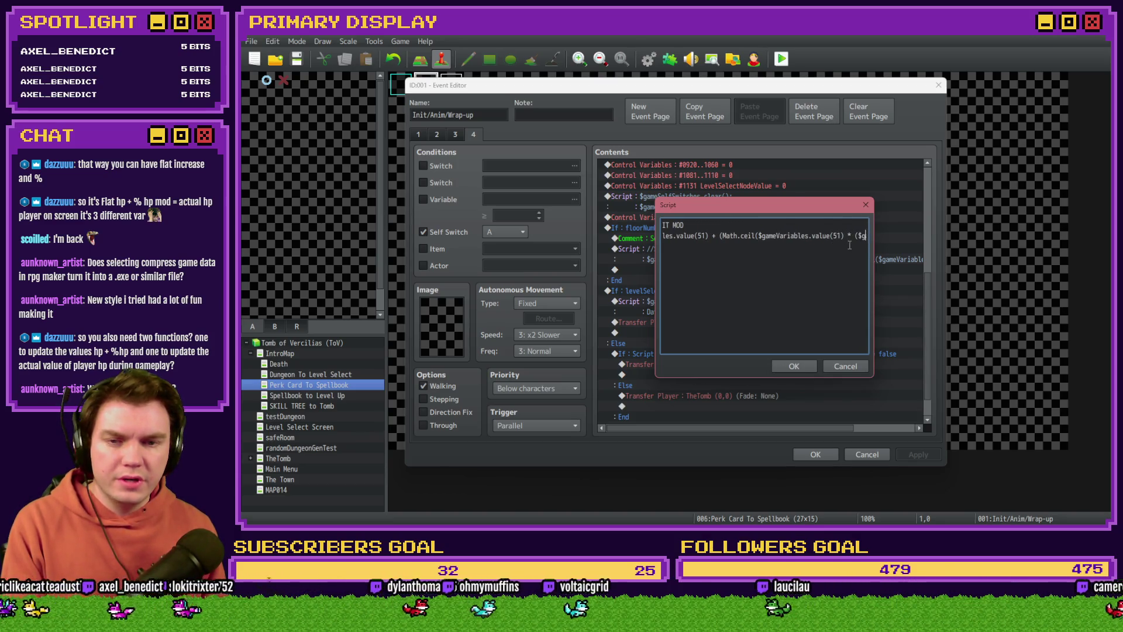
key("Right")
key("Right")
key("Right")
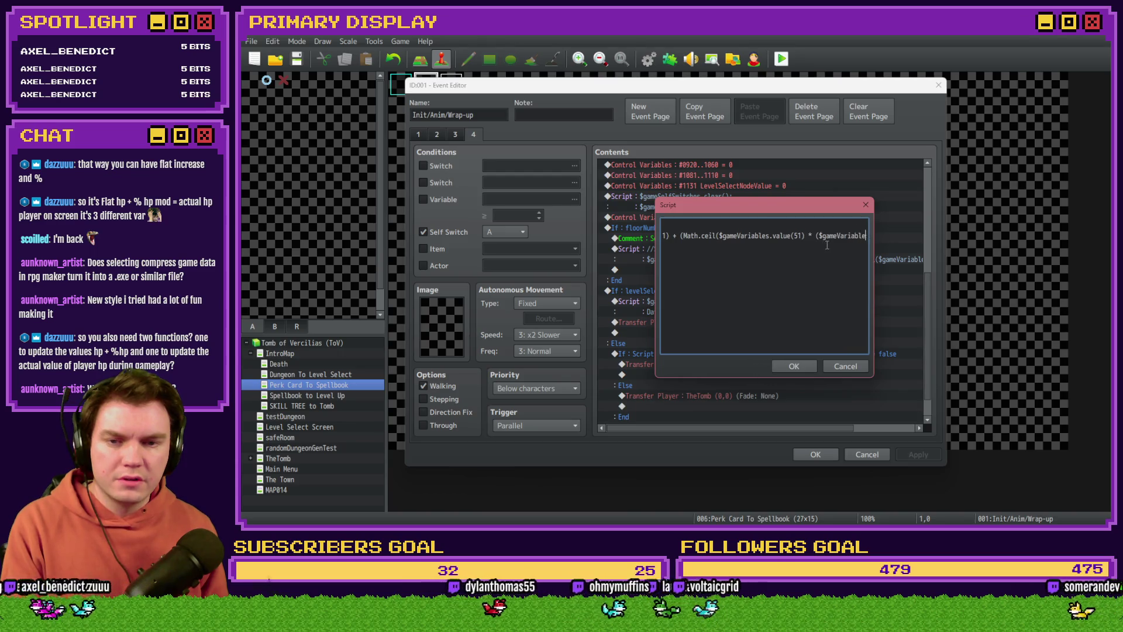
key("Right")
key("Right")
key("Right")
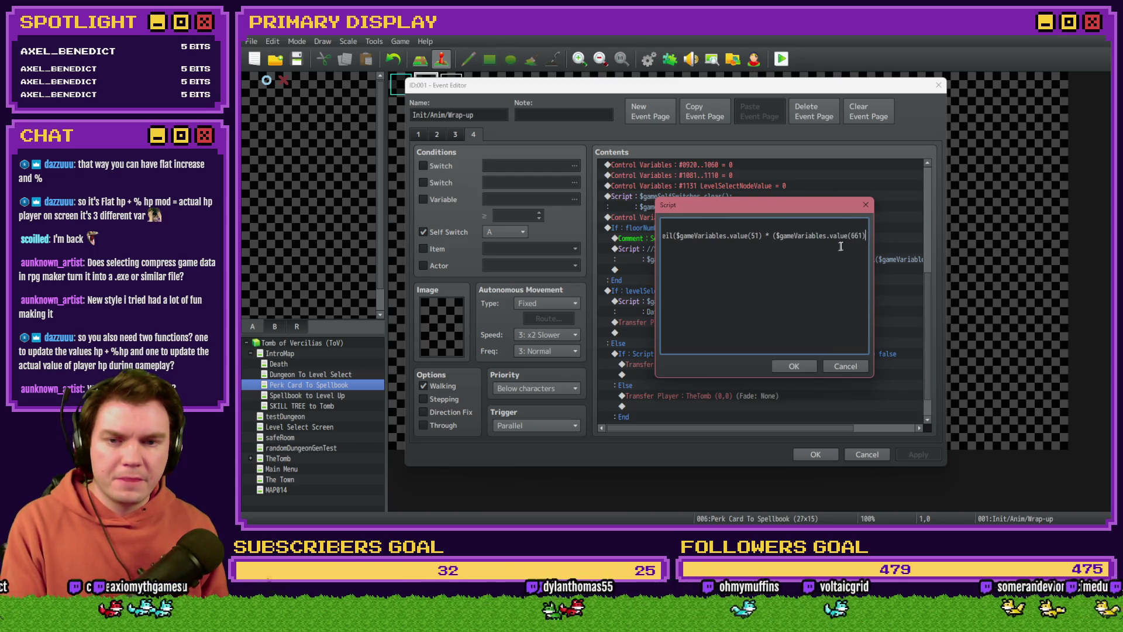
key("Right")
key("Right")
key("Right")
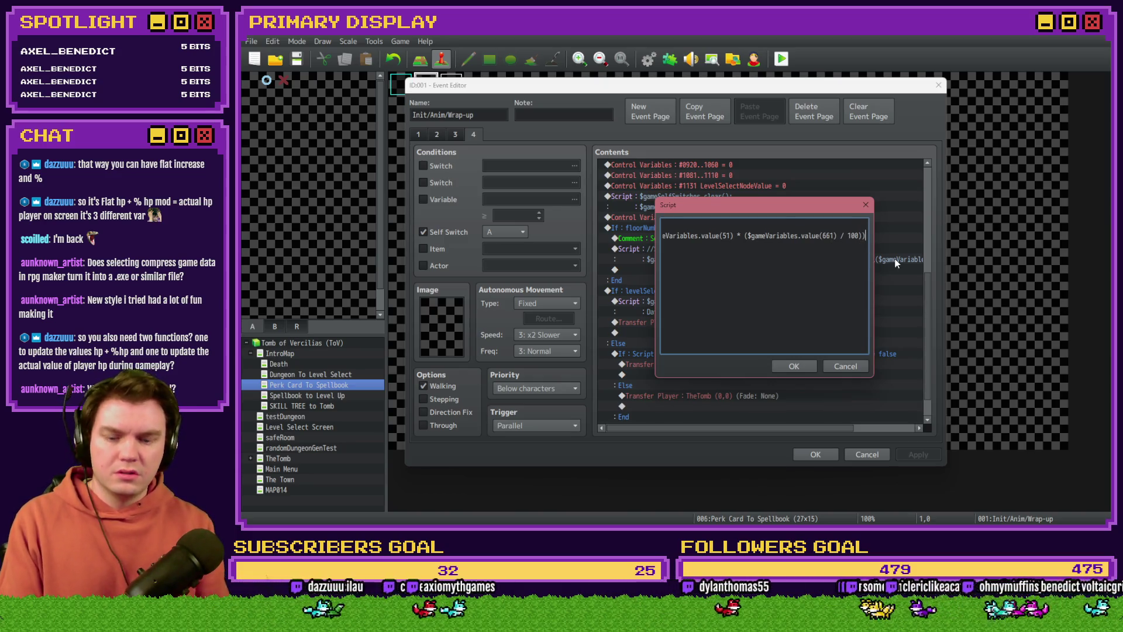
type(");")
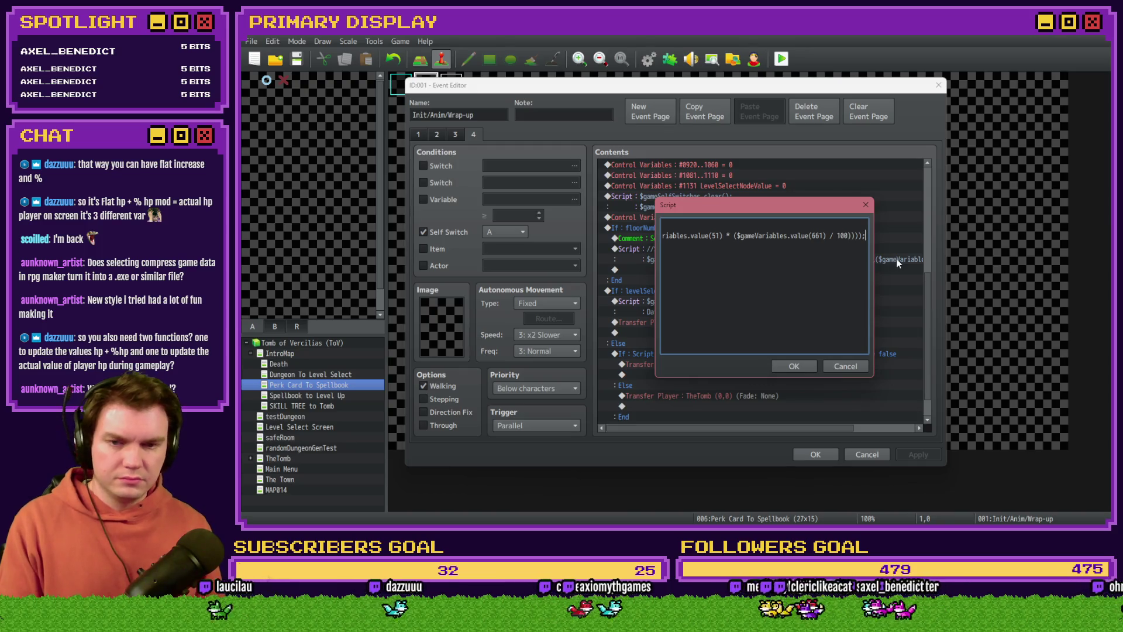
Confirm the script, save the event, and launch a playtest.
left_click(796, 371)
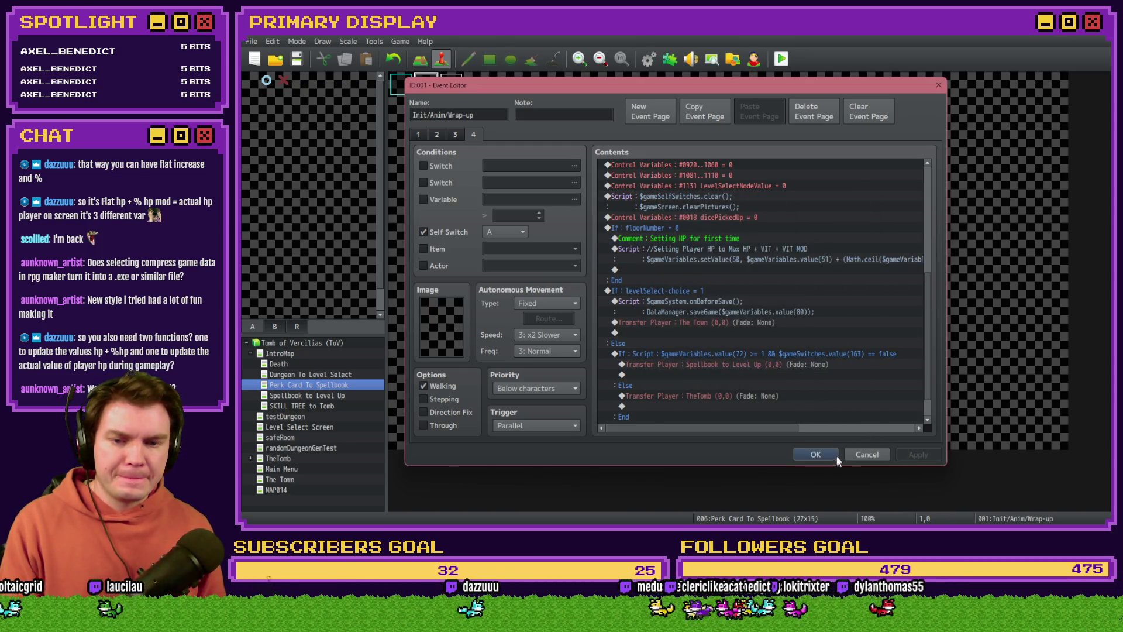
left_click(833, 455)
left_click(781, 59)
left_click(646, 292)
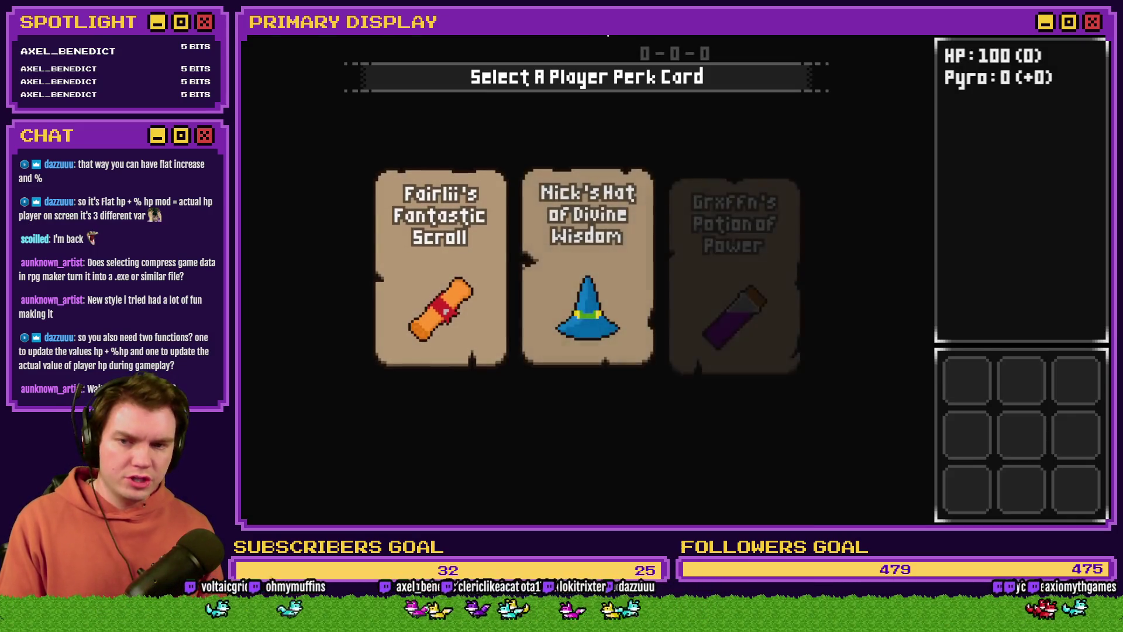
Choose the Potion of Power perk card and reach the dungeon with 115 HP.
left_click(739, 212)
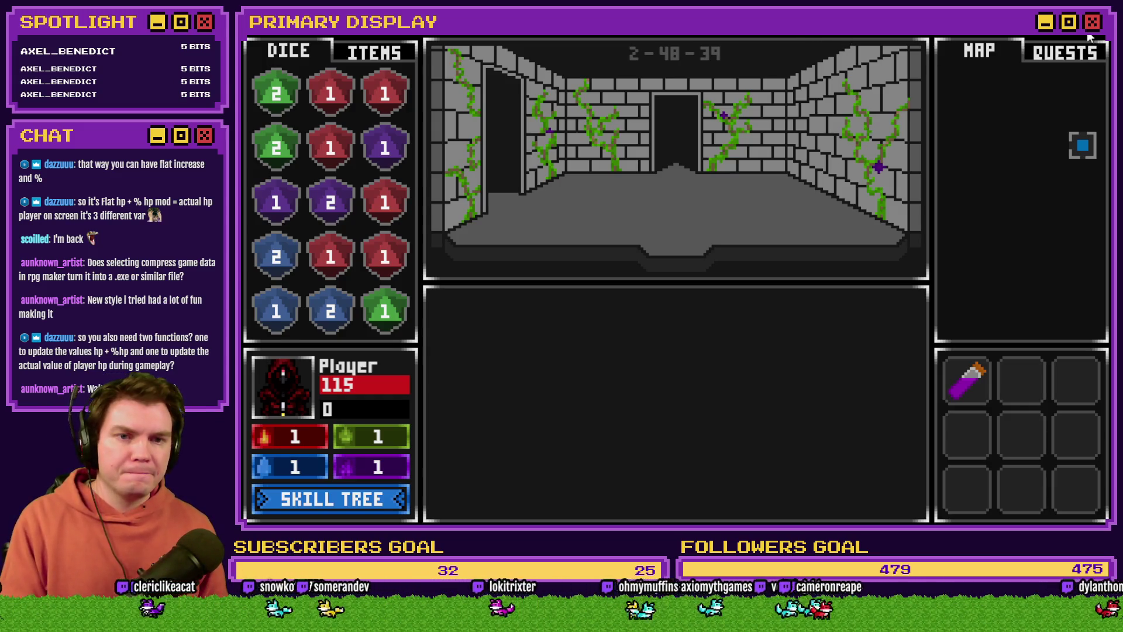
Close the game, click back into the HP script, and switch to the Photoshop HP diagram.
key("alt+F4")
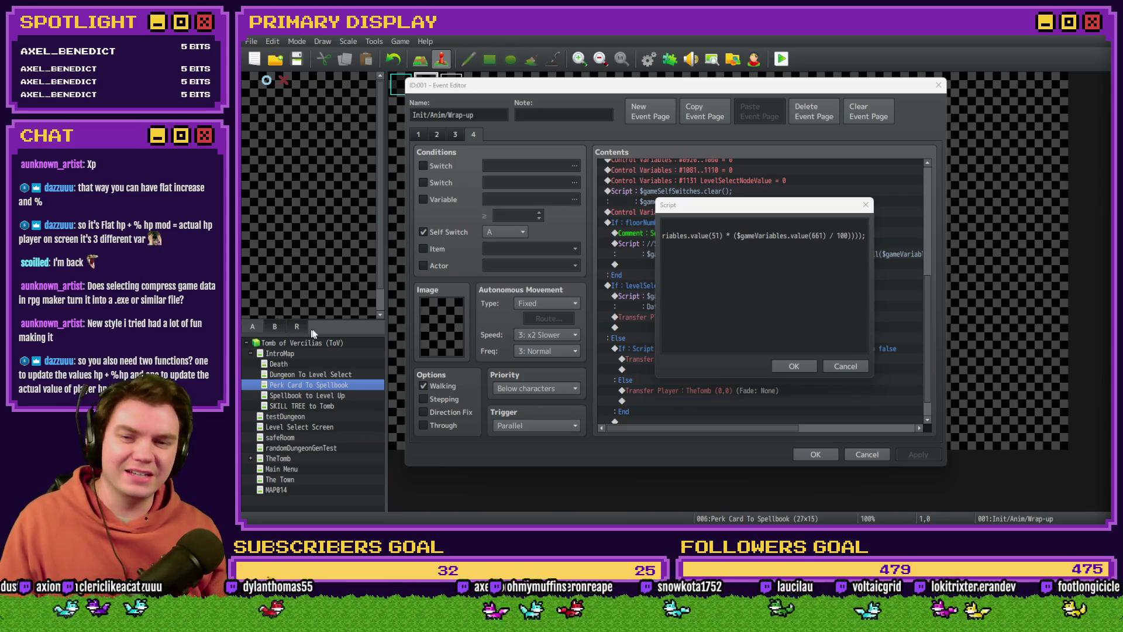
left_click(711, 234)
left_click(746, 235)
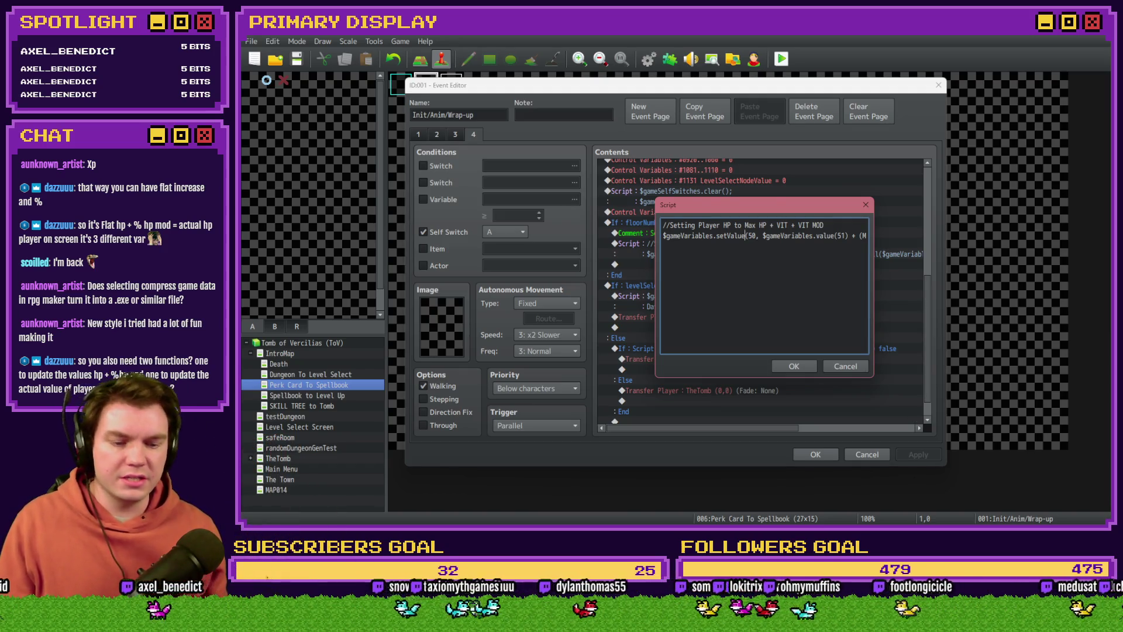
key("alt+Tab")
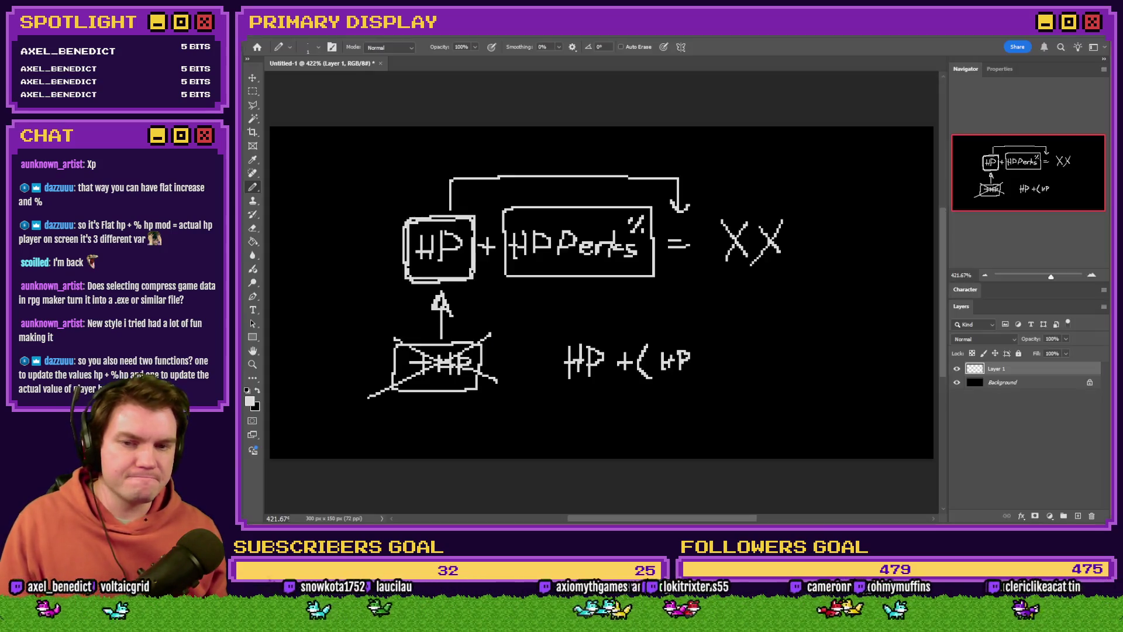
Select and delete the old HP diagram drawing from the canvas.
left_click(252, 91)
mouse_move(817, 151)
left_mouse_down()
mouse_move(344, 426)
mouse_move(328, 462)
left_mouse_up()
key("Delete")
key("ctrl+d")
Set up the Brush tool with the Hard Square 2-pixel preset and 15% smoothing.
left_click(253, 187)
right_click(415, 175)
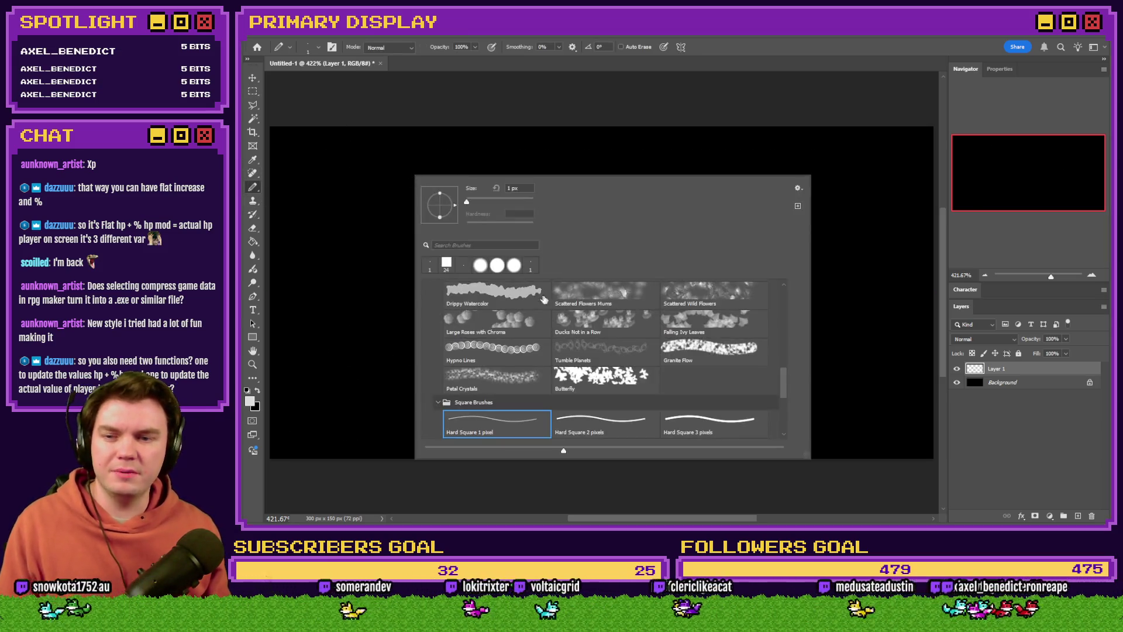
left_click(586, 432)
left_click(527, 74)
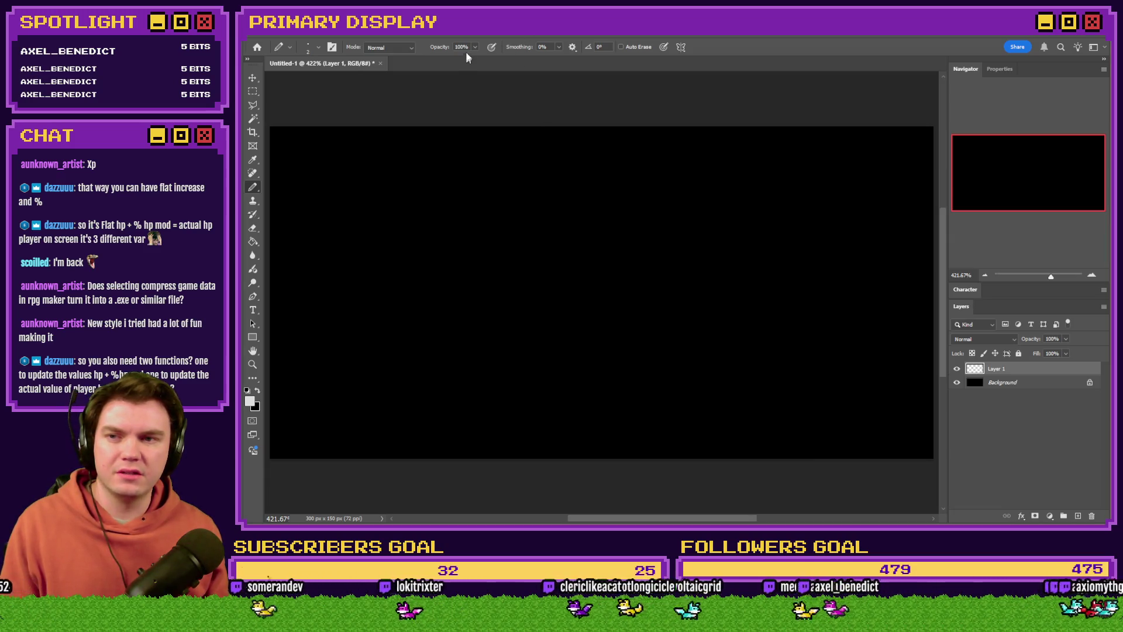
left_click(548, 50)
type("15")
key("Return")
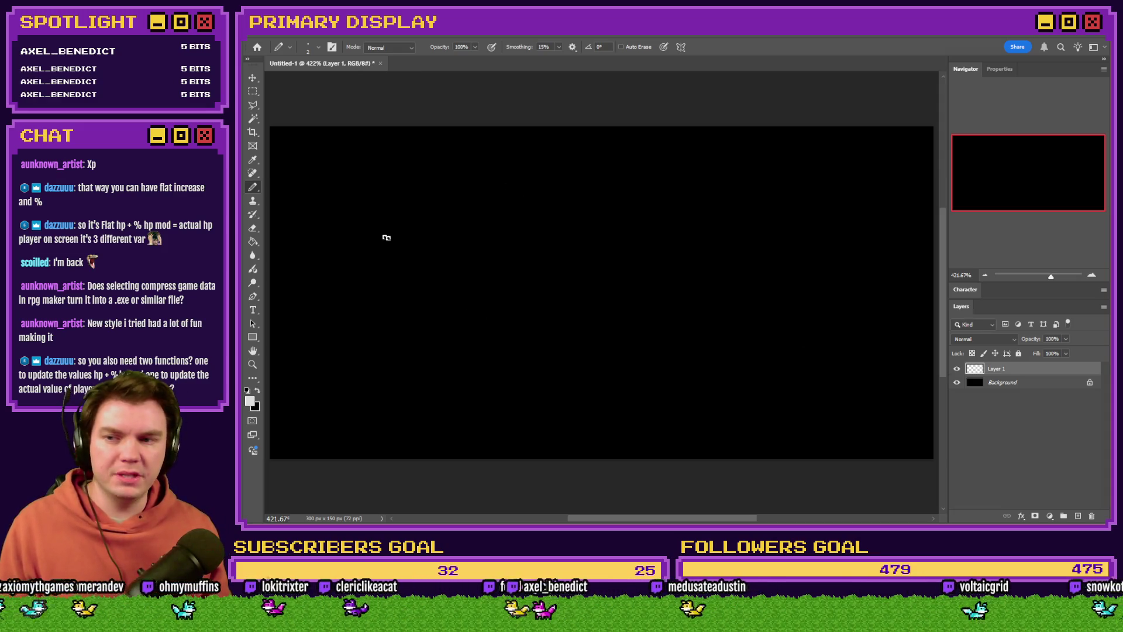
Hand-letter 'HP + HP Mod' in white, undoing a miswritten stroke.
mouse_move(355, 228)
left_mouse_down()
mouse_move(356, 266)
mouse_move(350, 247)
mouse_move(381, 270)
mouse_move(405, 236)
mouse_move(386, 248)
mouse_move(453, 246)
mouse_move(440, 265)
left_mouse_up()
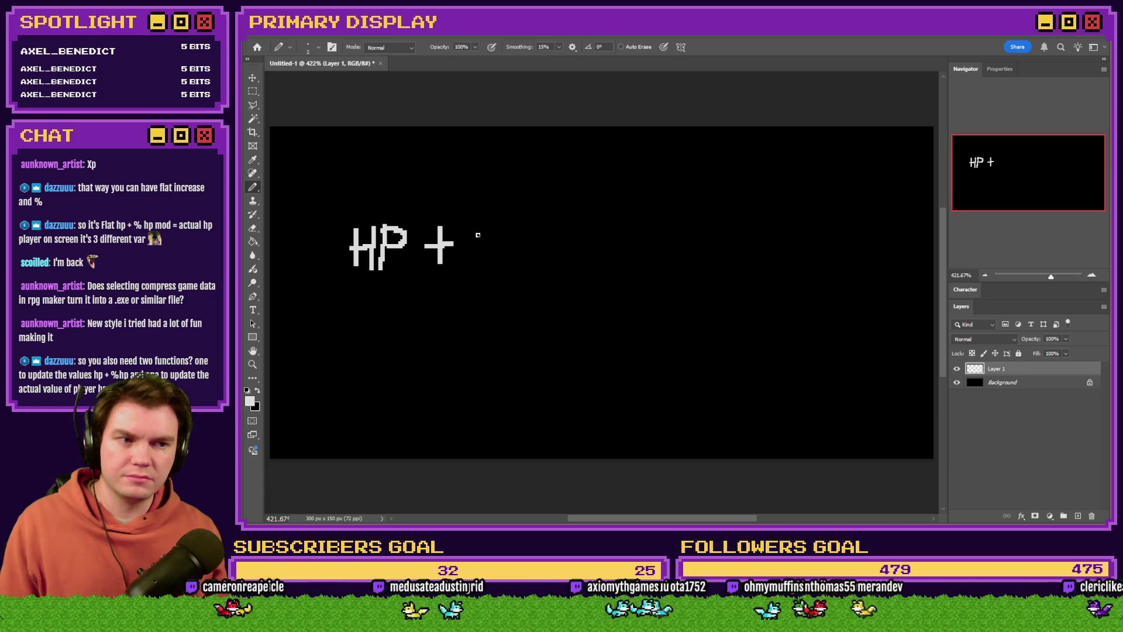
mouse_move(483, 220)
left_mouse_down()
mouse_move(479, 266)
mouse_move(476, 246)
mouse_move(497, 265)
left_mouse_up()
mouse_move(512, 225)
left_mouse_down()
mouse_move(511, 267)
mouse_move(529, 236)
mouse_move(508, 248)
mouse_move(553, 261)
mouse_move(584, 221)
left_mouse_up()
mouse_move(584, 221)
left_mouse_down()
mouse_move(584, 262)
mouse_move(600, 259)
mouse_move(598, 241)
mouse_move(610, 256)
mouse_move(632, 249)
mouse_move(609, 244)
mouse_move(629, 261)
mouse_move(623, 217)
mouse_move(626, 237)
left_mouse_up()
key("ctrl+z")
key("ctrl+z")
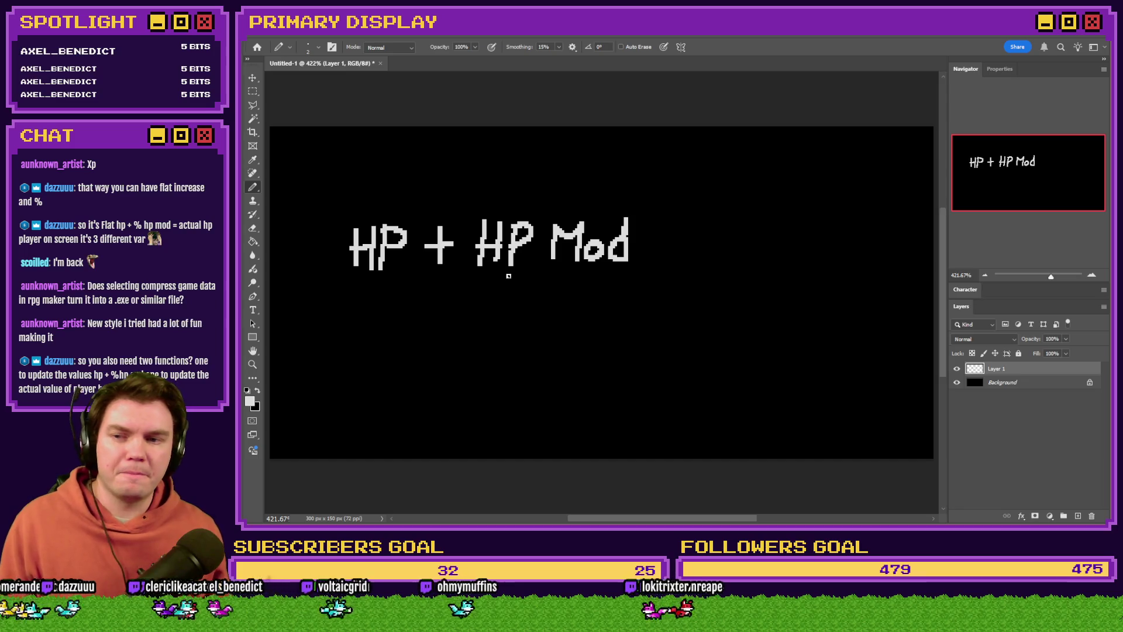
Try a box around HP and a 'stat' note with an arrow, undoing the marks.
mouse_move(425, 206)
left_mouse_down()
mouse_move(365, 207)
mouse_move(333, 266)
mouse_move(412, 290)
mouse_move(421, 214)
left_mouse_up()
key("ctrl+z")
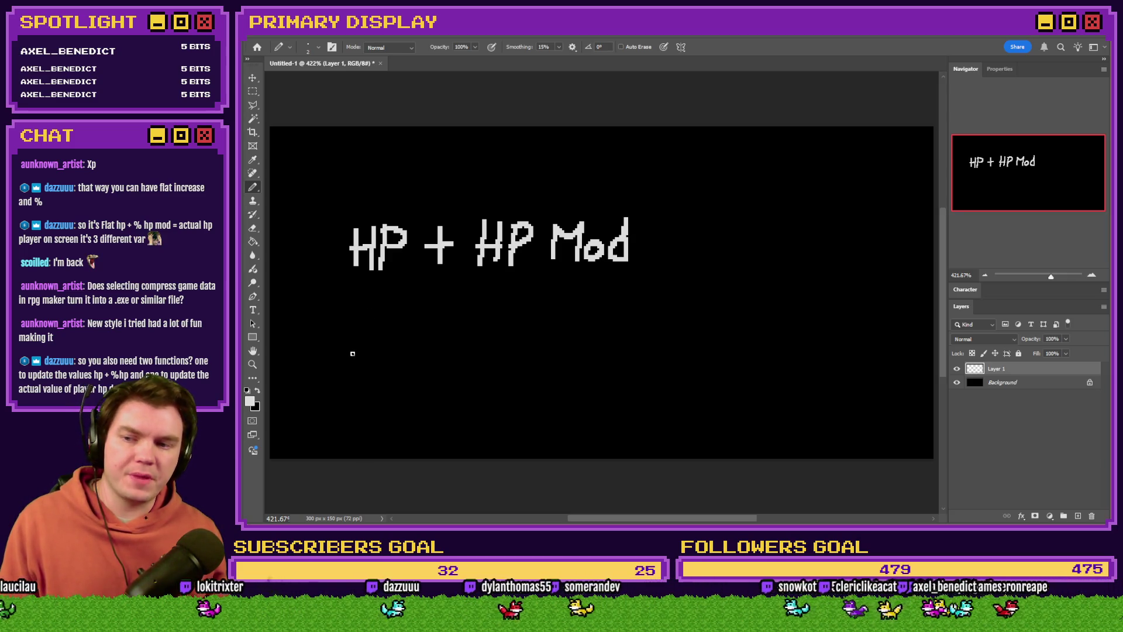
mouse_move(359, 344)
left_mouse_down()
mouse_move(362, 357)
mouse_move(337, 365)
mouse_move(379, 352)
mouse_move(379, 362)
left_mouse_up()
mouse_move(392, 347)
left_mouse_down()
mouse_move(372, 349)
mouse_move(422, 358)
left_mouse_up()
mouse_move(431, 345)
left_mouse_down()
mouse_move(412, 348)
mouse_move(363, 297)
mouse_move(383, 297)
mouse_move(367, 295)
left_mouse_up()
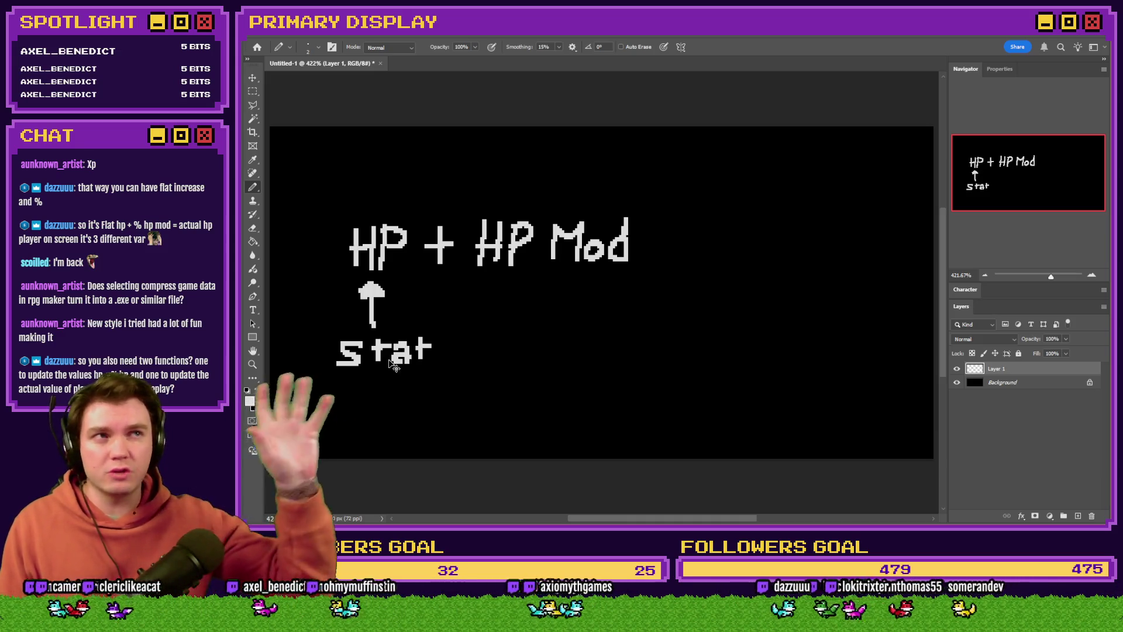
key("ctrl+z")
key("ctrl+z")
key("ctrl+z")
key("ctrl+z")
key("ctrl+z")
key("ctrl+z")
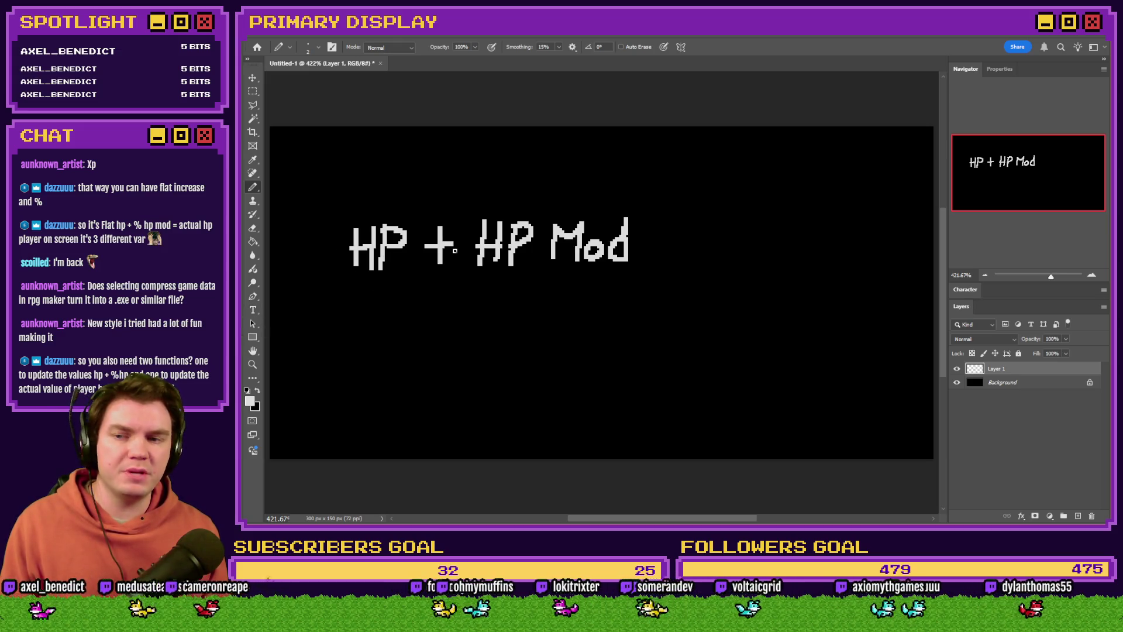
Add an equals sign with a scribbled result and brackets around 'HP Mod'.
left_click_drag(652, 232, 693, 240)
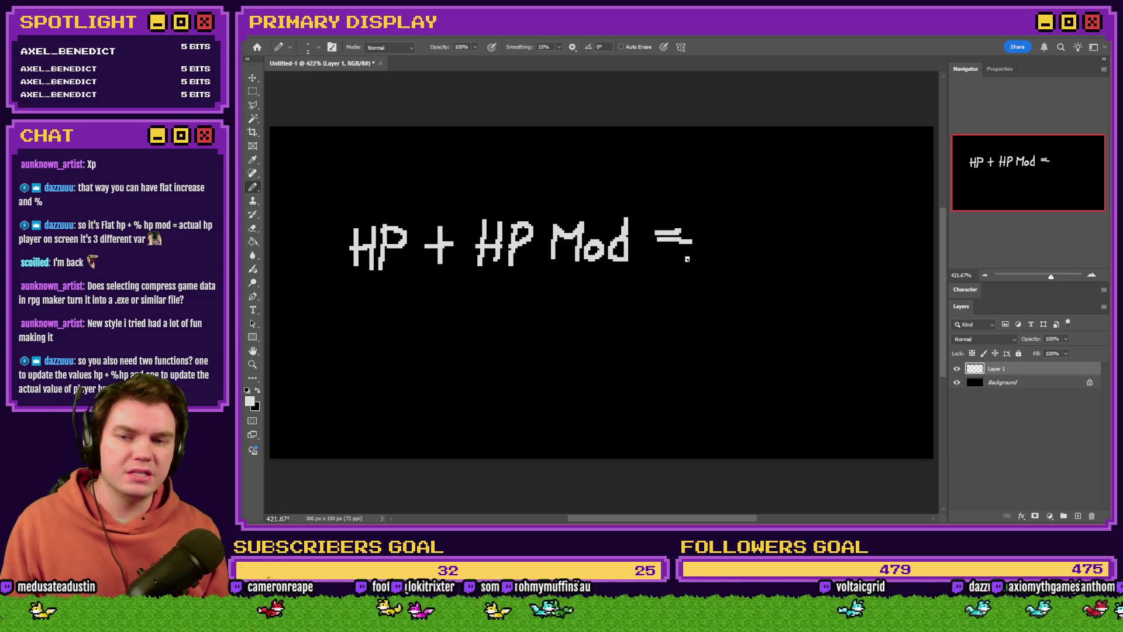
mouse_move(790, 220)
left_mouse_down()
mouse_move(803, 233)
mouse_move(742, 228)
mouse_move(795, 241)
mouse_move(804, 232)
mouse_move(772, 229)
mouse_move(765, 240)
mouse_move(778, 230)
mouse_move(751, 215)
mouse_move(795, 216)
mouse_move(753, 248)
mouse_move(799, 248)
left_mouse_up()
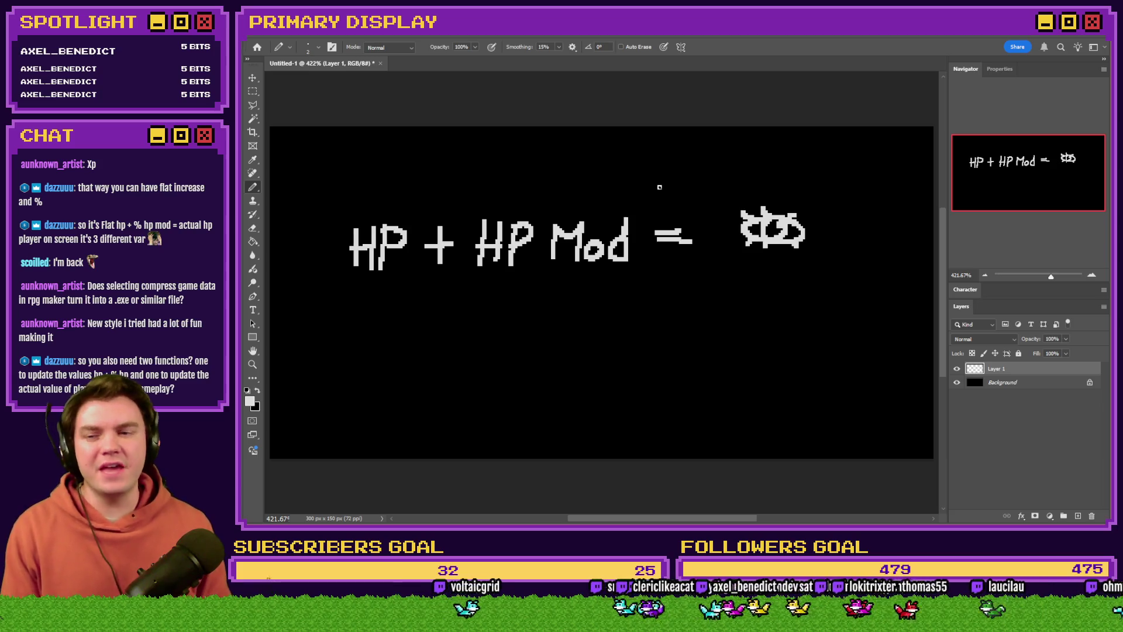
mouse_move(480, 207)
left_mouse_down()
mouse_move(463, 253)
mouse_move(477, 288)
left_mouse_up()
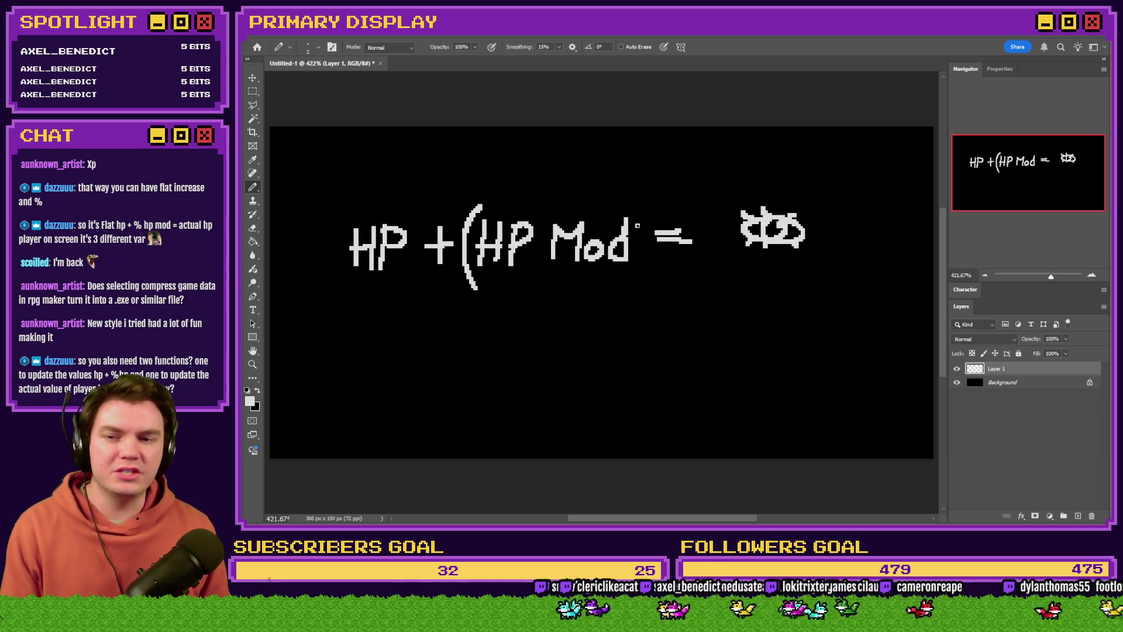
left_click_drag(632, 202, 648, 272)
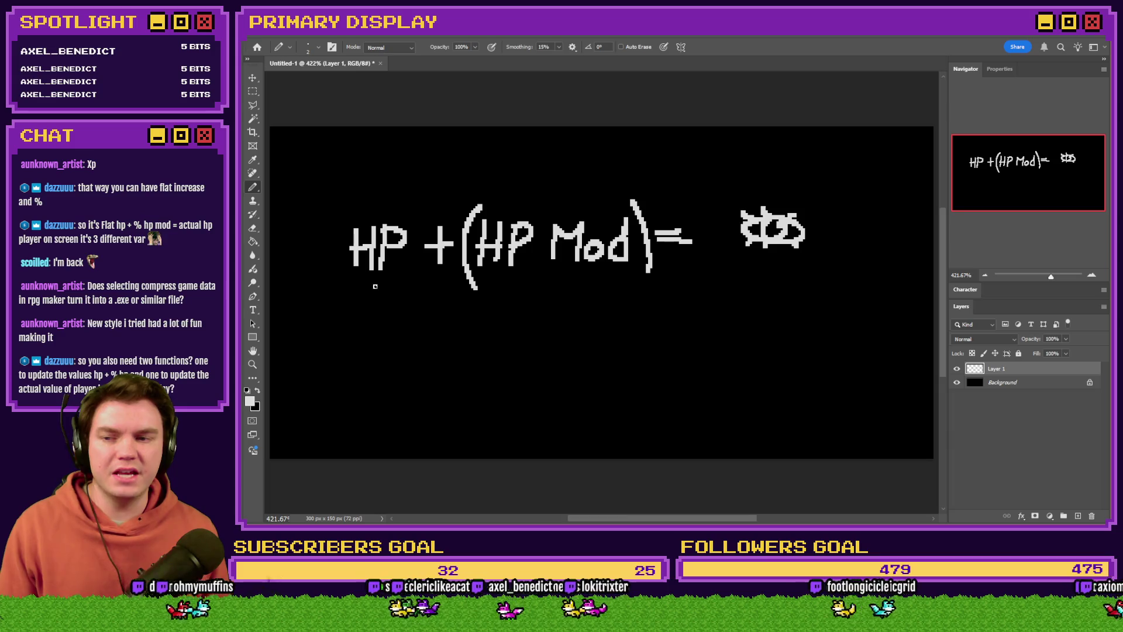
Sketch arrows and a bracketed percent note beneath, undo them, and return to RPG Maker.
mouse_move(379, 283)
left_mouse_down()
mouse_move(389, 320)
mouse_move(457, 334)
mouse_move(444, 344)
mouse_move(477, 322)
mouse_move(474, 351)
mouse_move(506, 348)
left_mouse_up()
mouse_move(573, 276)
left_mouse_down()
mouse_move(542, 315)
mouse_move(555, 325)
left_mouse_up()
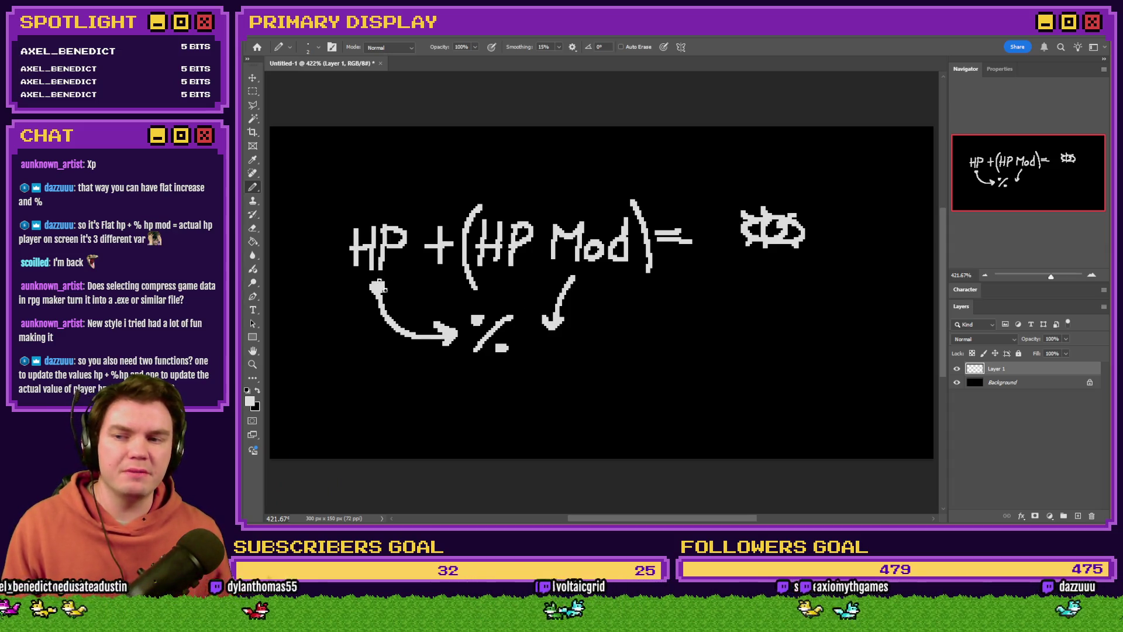
left_click_drag(480, 301, 470, 354)
mouse_move(574, 309)
left_mouse_down()
mouse_move(578, 349)
mouse_move(407, 373)
mouse_move(358, 270)
mouse_move(324, 284)
mouse_move(361, 284)
left_mouse_up()
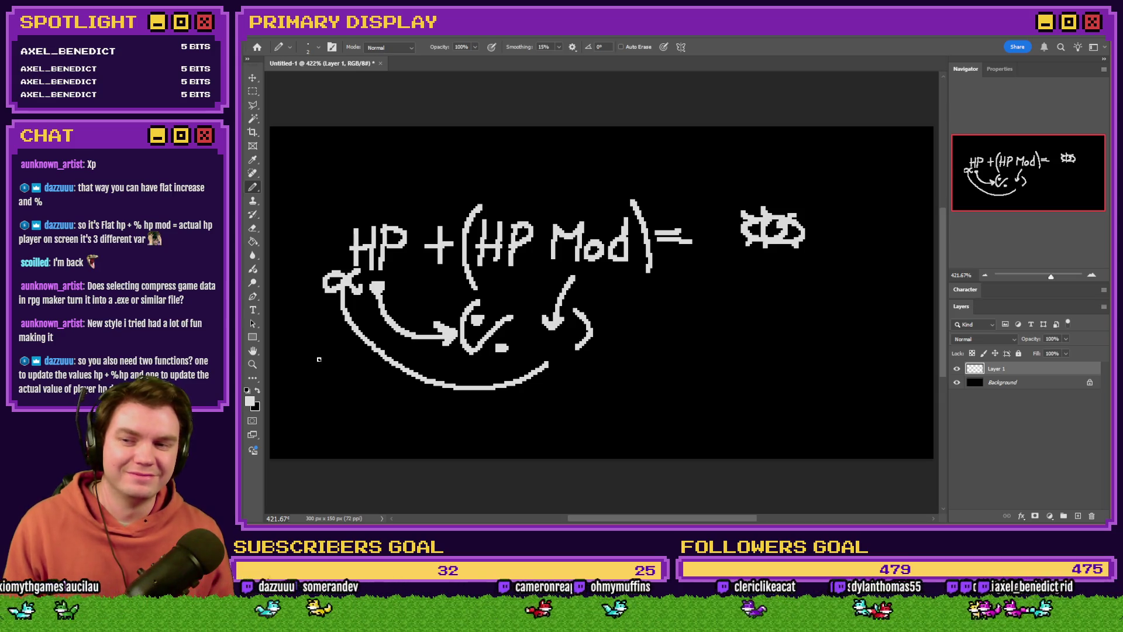
key("ctrl+z")
key("ctrl+z")
key("ctrl+z")
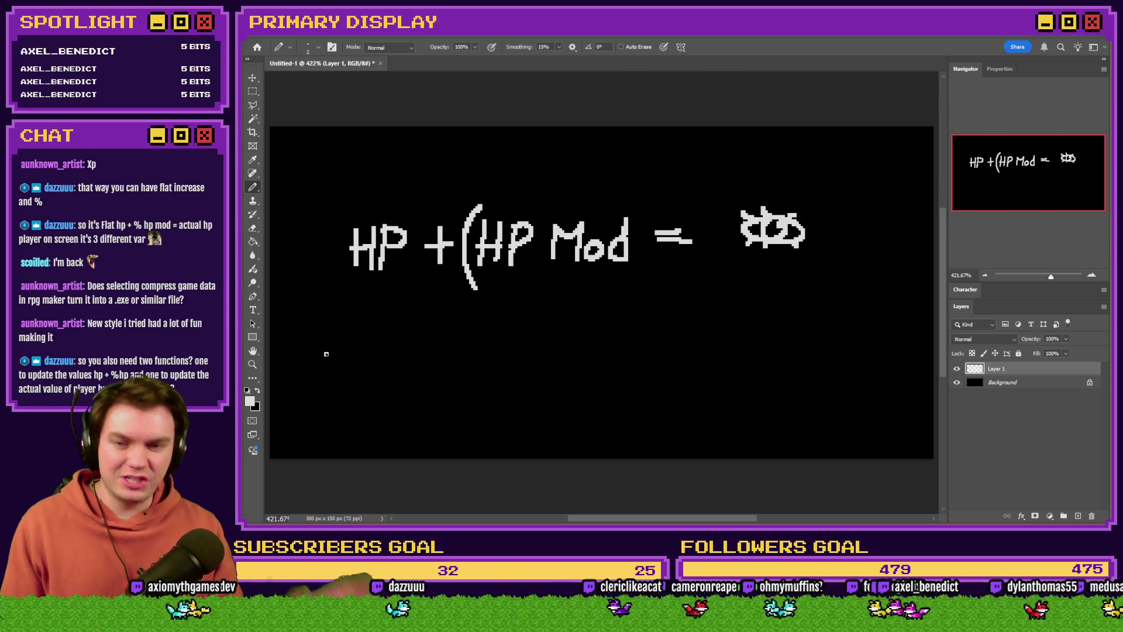
key("alt+Tab")
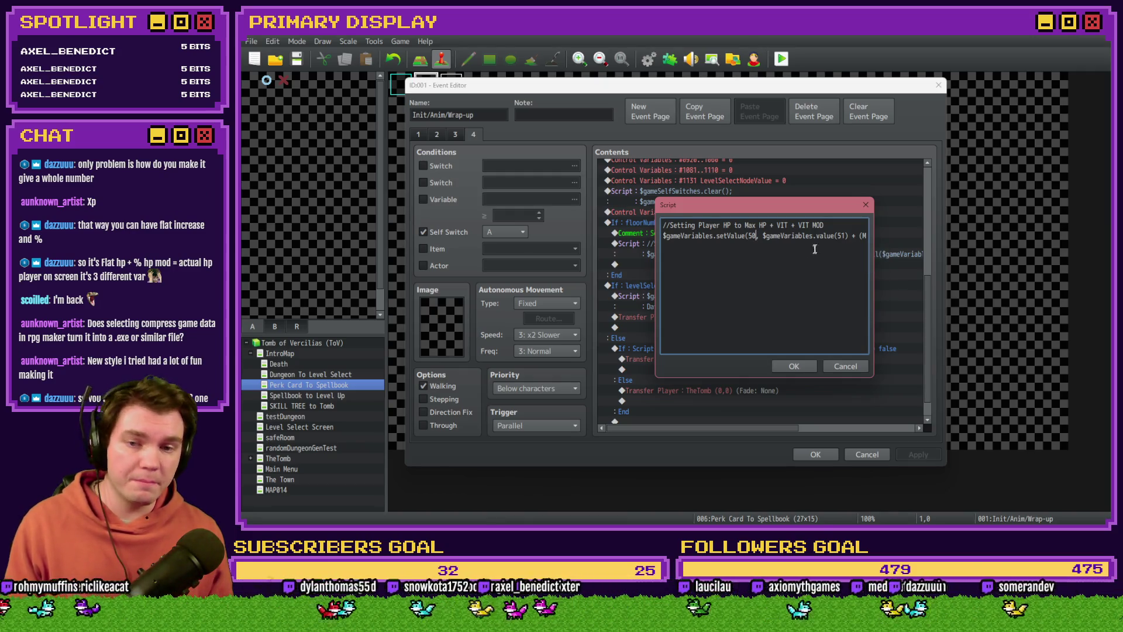
Check the Math.ceil term in the HP script, then confirm the script and close the event.
key("Right")
key("Right")
key("Right")
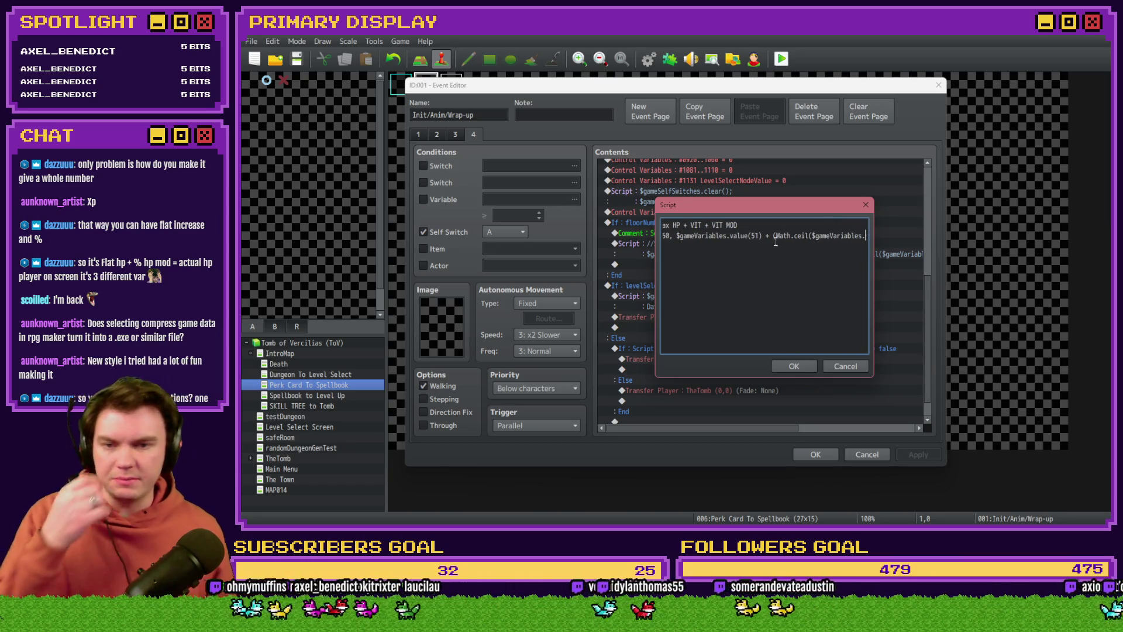
left_click_drag(773, 235, 808, 235)
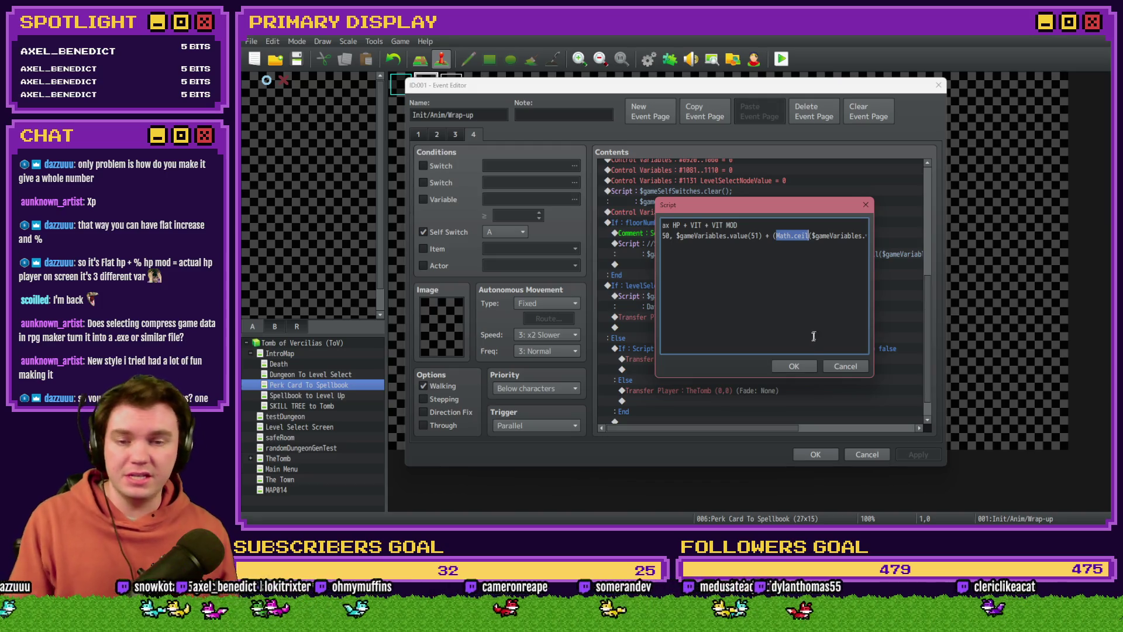
left_click(793, 366)
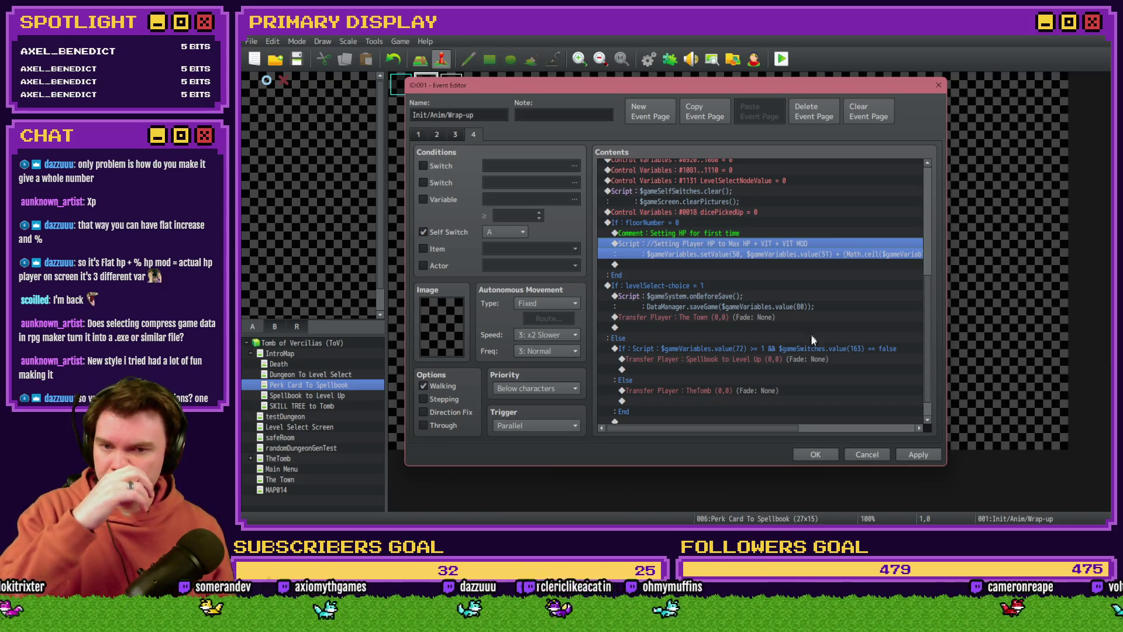
left_click(815, 454)
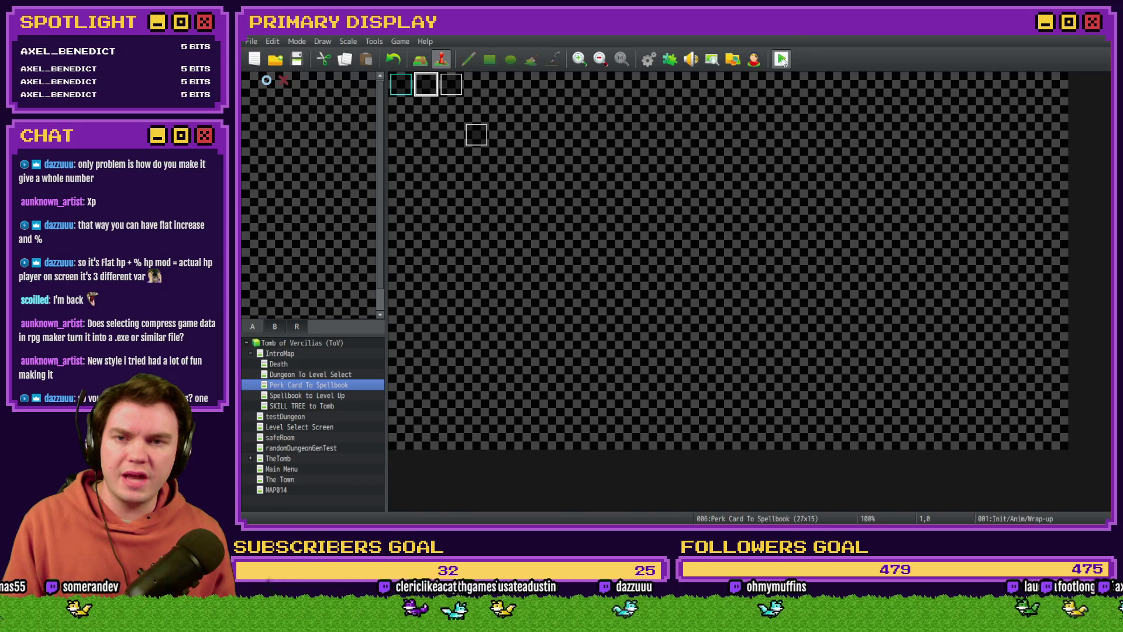
Playtest with F12, take the Spiked Pauldron card, see 100 HP, then close the game.
key("F12")
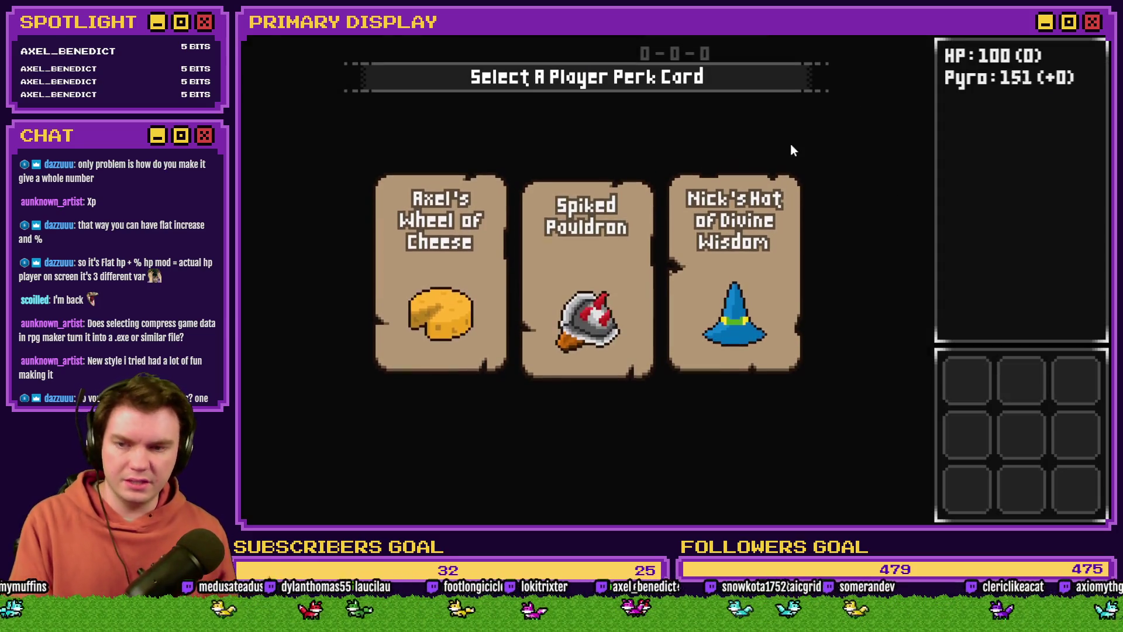
left_click(579, 237)
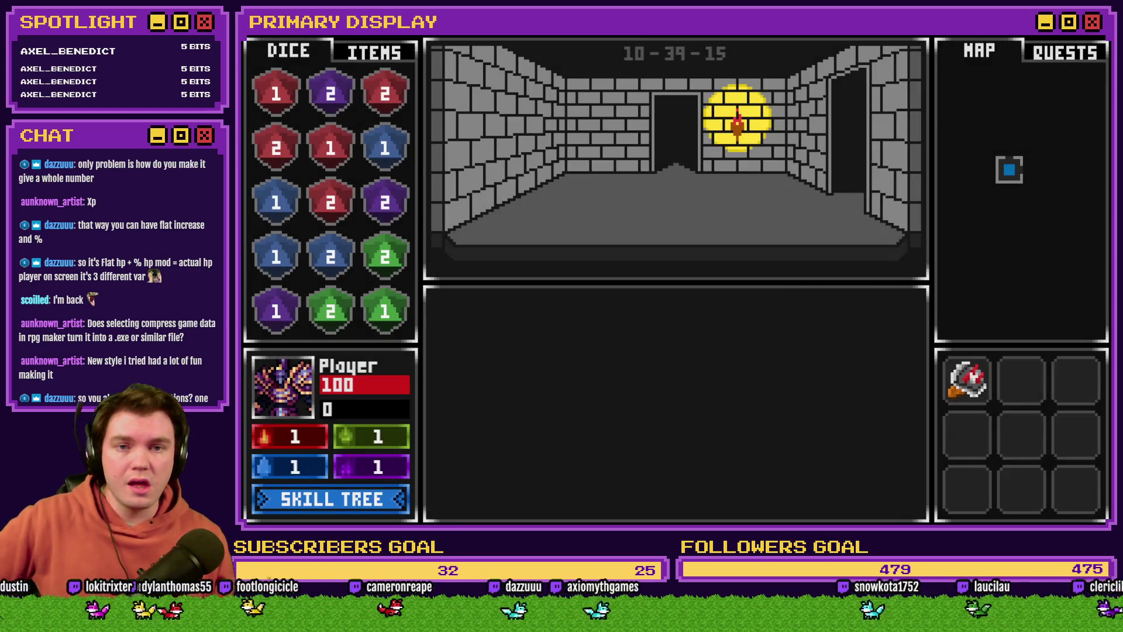
left_click(1101, 36)
Change the Wrap-up event's playerHPMax starting value to 10.
double_click(427, 91)
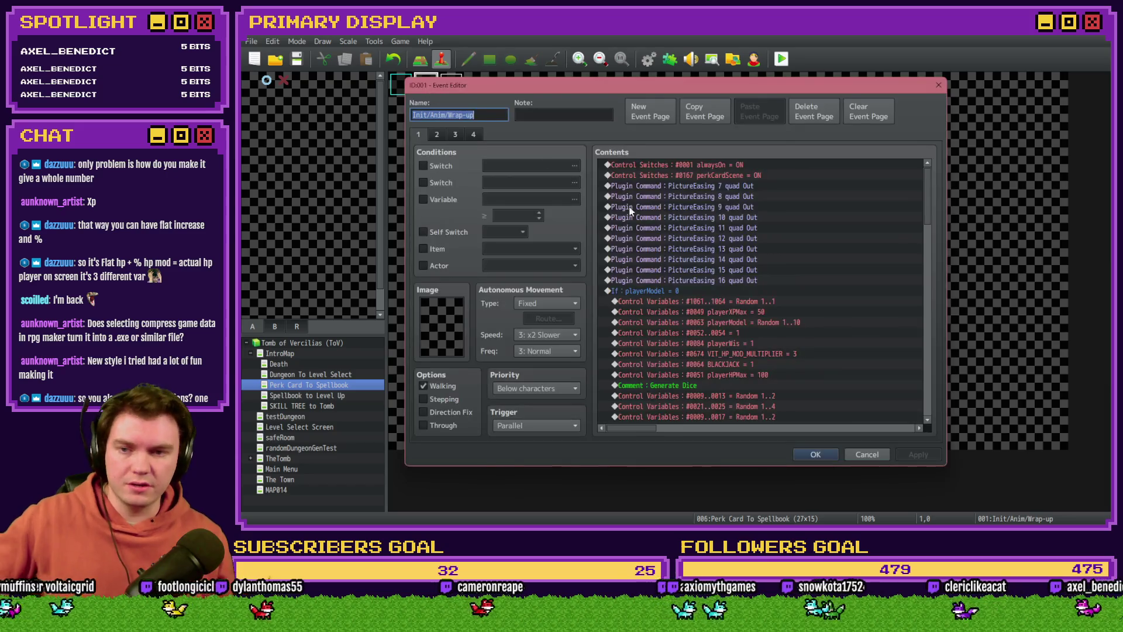
double_click(765, 373)
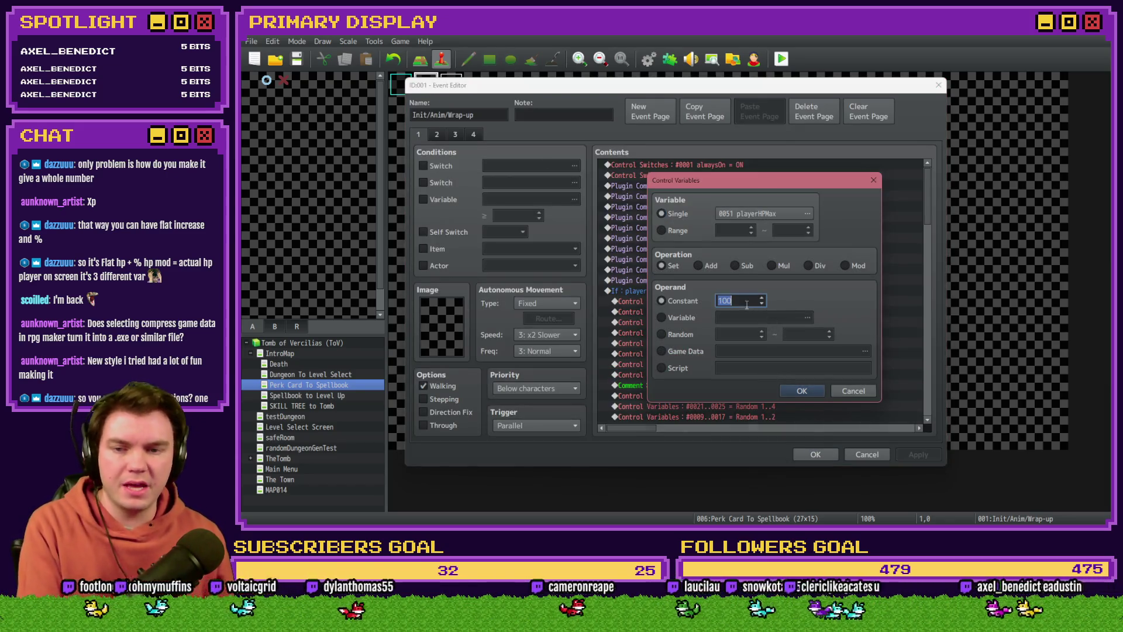
type("10")
left_click(801, 391)
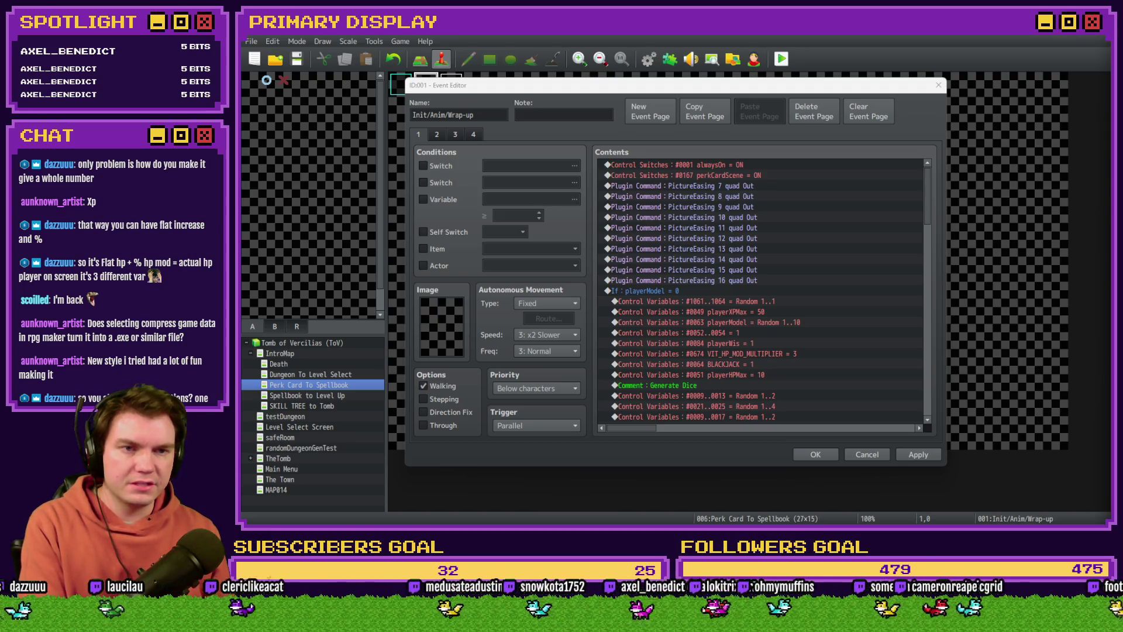
Close the event editor and start a playtest, bringing up the save-changes prompt.
left_click(819, 88)
left_click(815, 454)
left_click(781, 59)
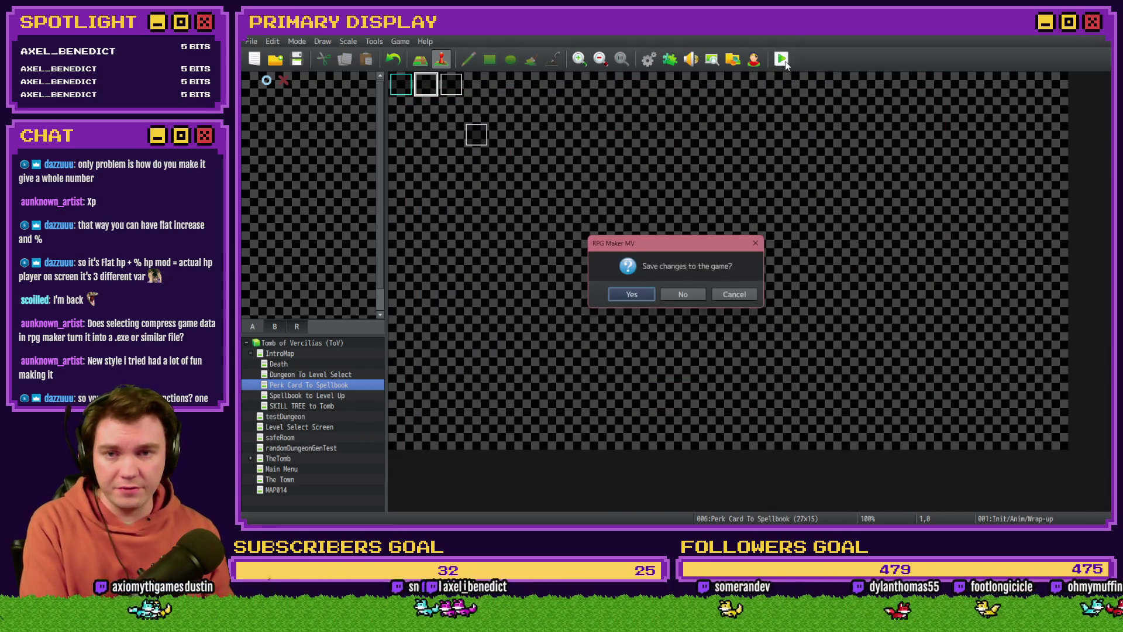
Save and playtest, taking Grxffn's Potion of Power perk to reach 12 HP, then exit fullscreen.
left_click(641, 298)
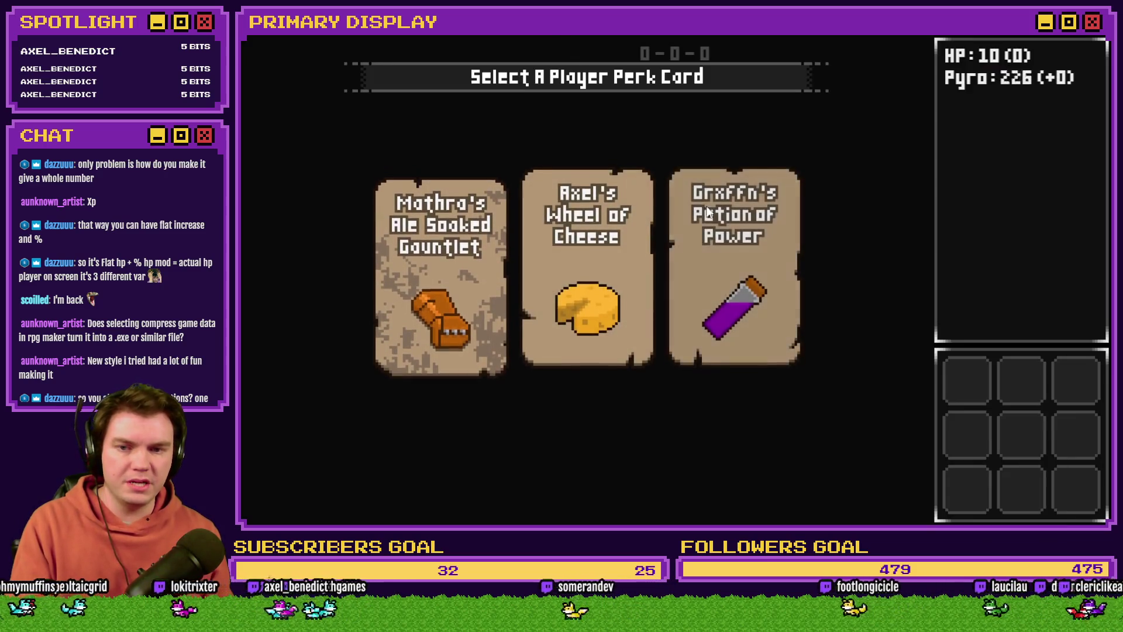
mouse_move(722, 267)
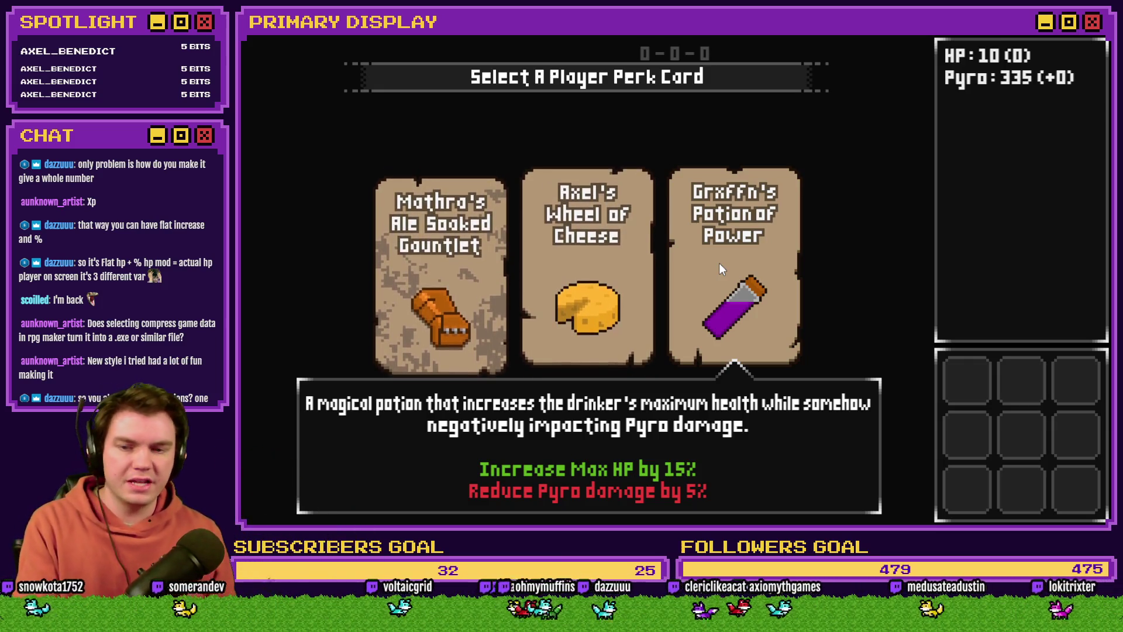
left_click(718, 262)
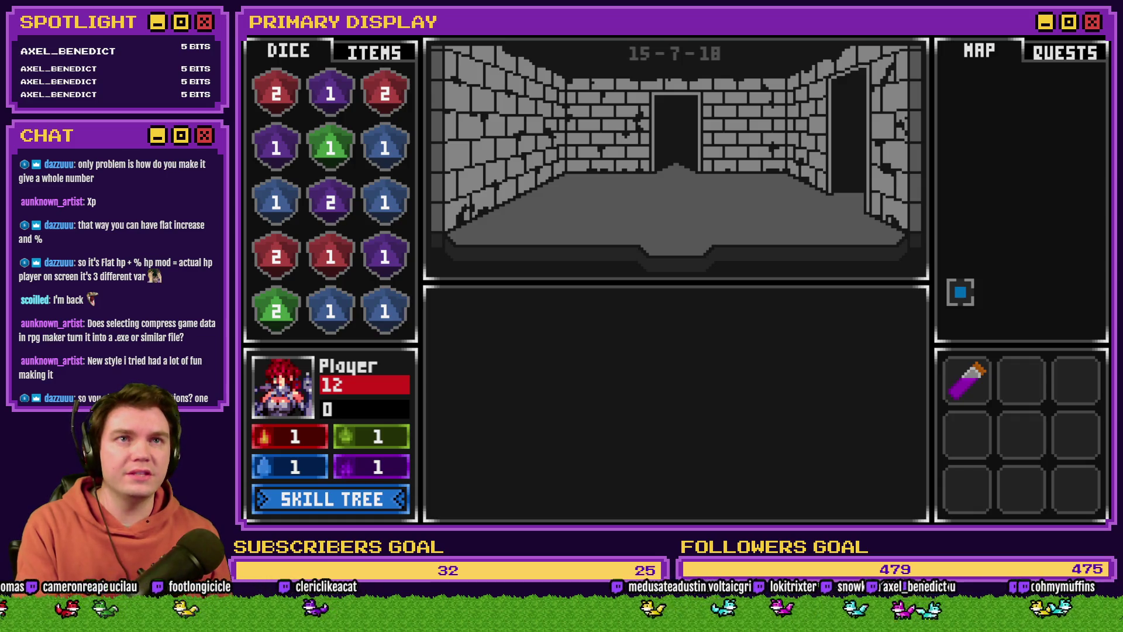
key("F4")
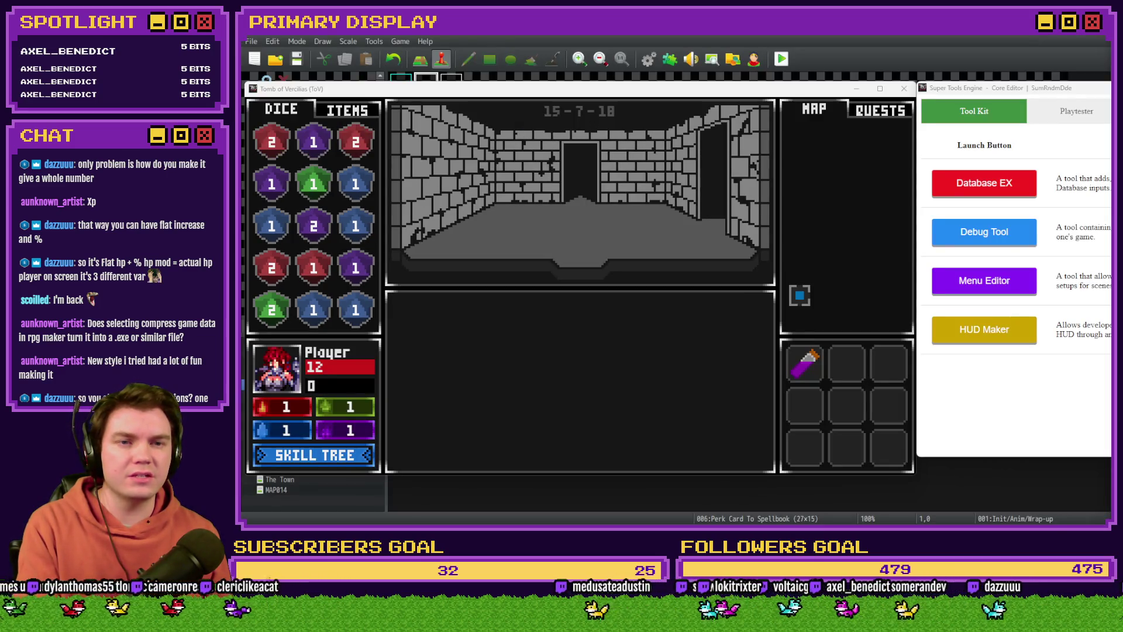
In the HUD Maker, inspect Image Gauge 135's Max Value formula for the HP gauge.
left_click(830, 276)
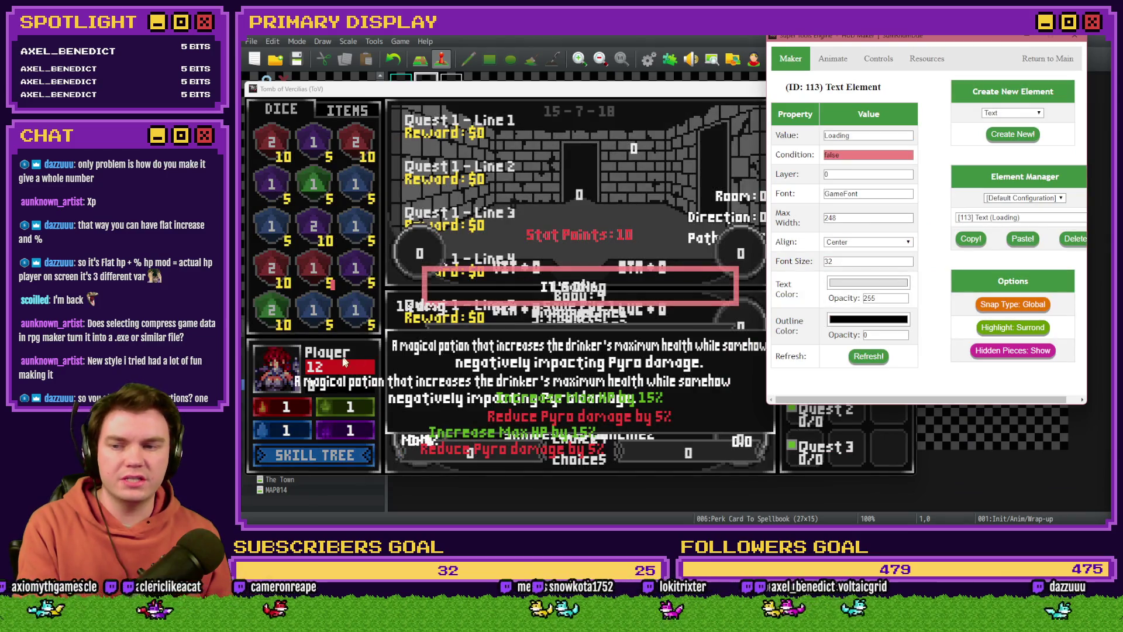
left_click(1012, 351)
left_click(1010, 217)
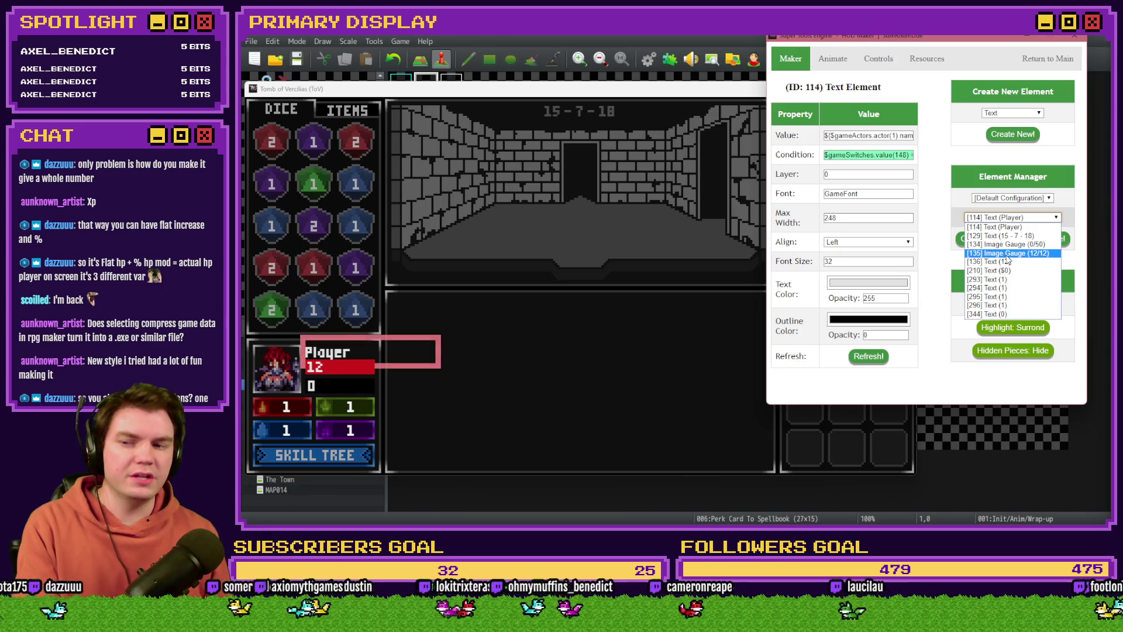
left_click(1006, 254)
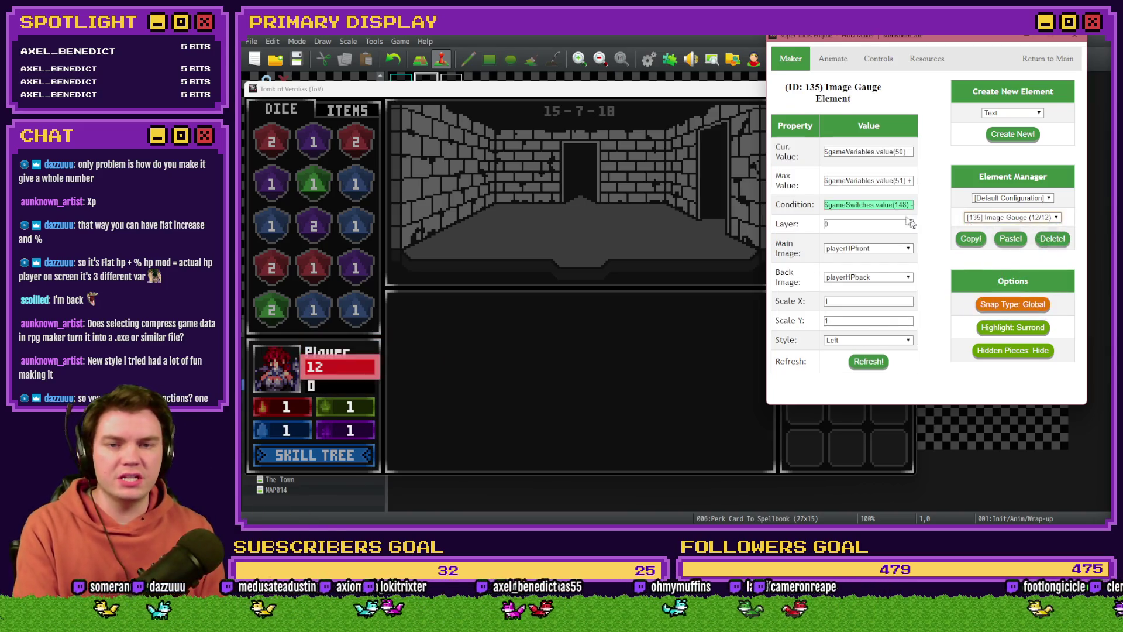
mouse_move(836, 180)
left_mouse_down()
mouse_move(922, 189)
mouse_move(858, 181)
left_mouse_up()
left_click(863, 181)
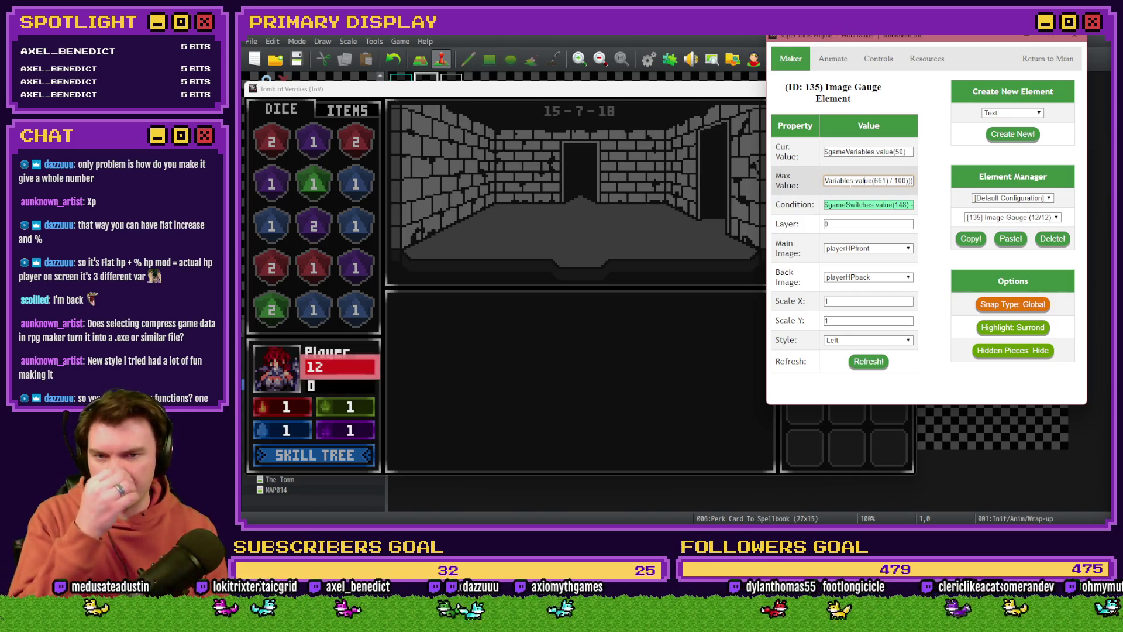
left_click_drag(845, 180, 820, 180)
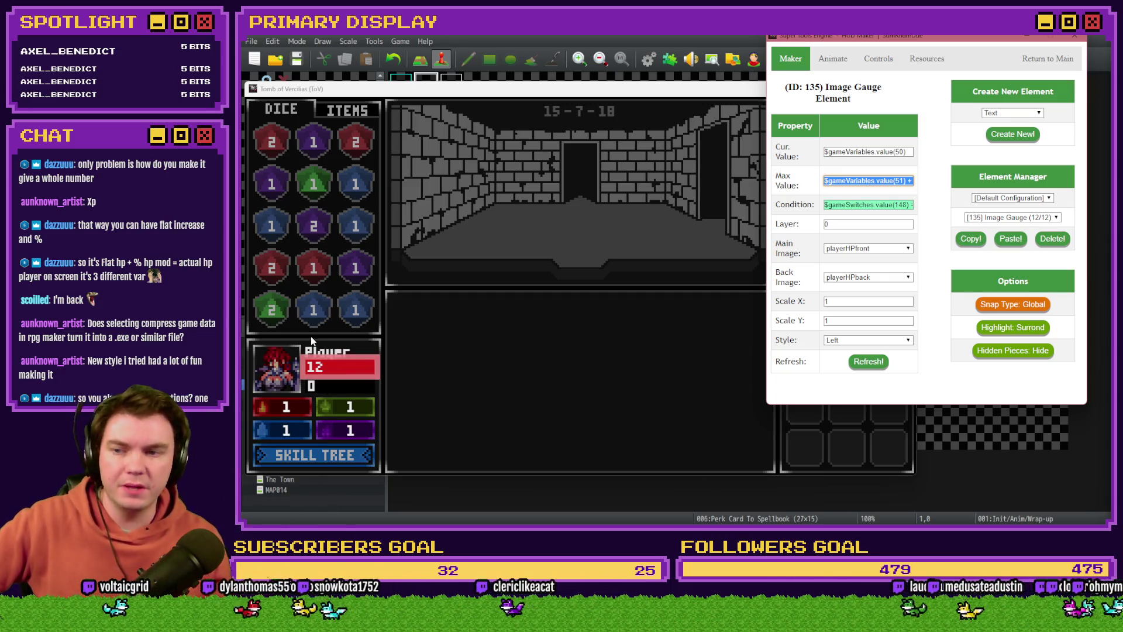
Return to the main tool list, close the tool kit and end the playtest.
left_click(1047, 60)
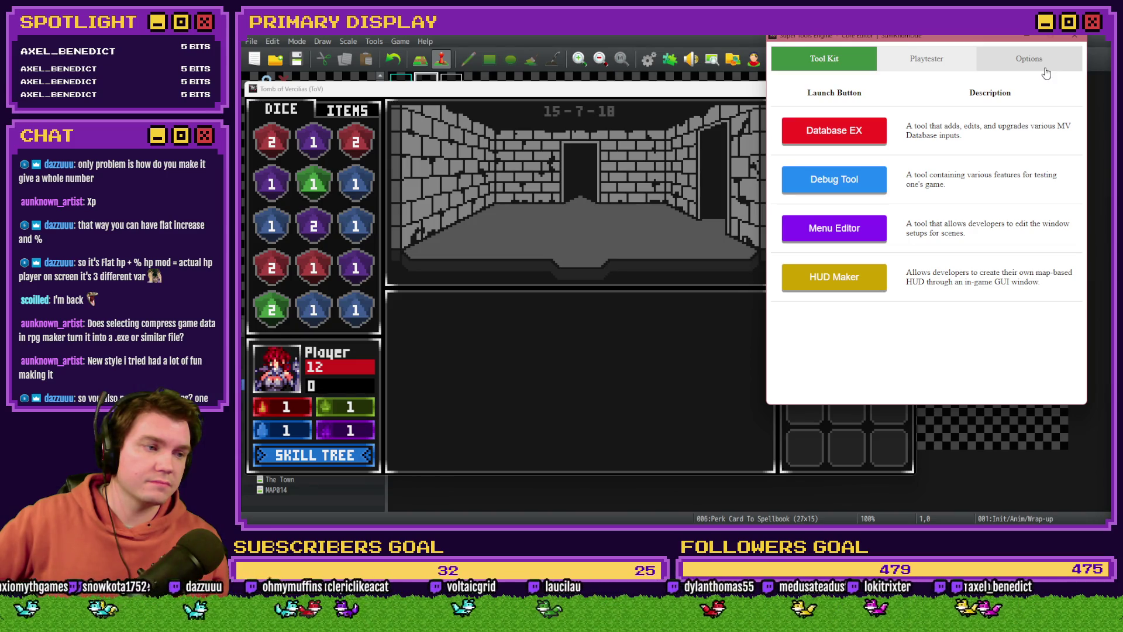
left_click(1075, 36)
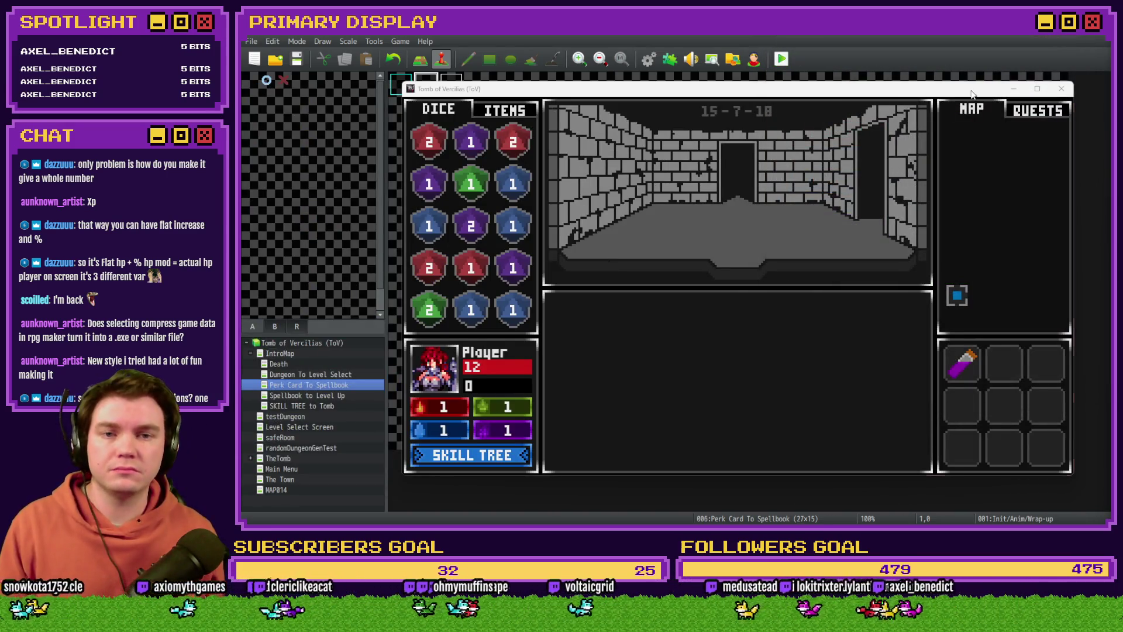
left_click(1013, 71)
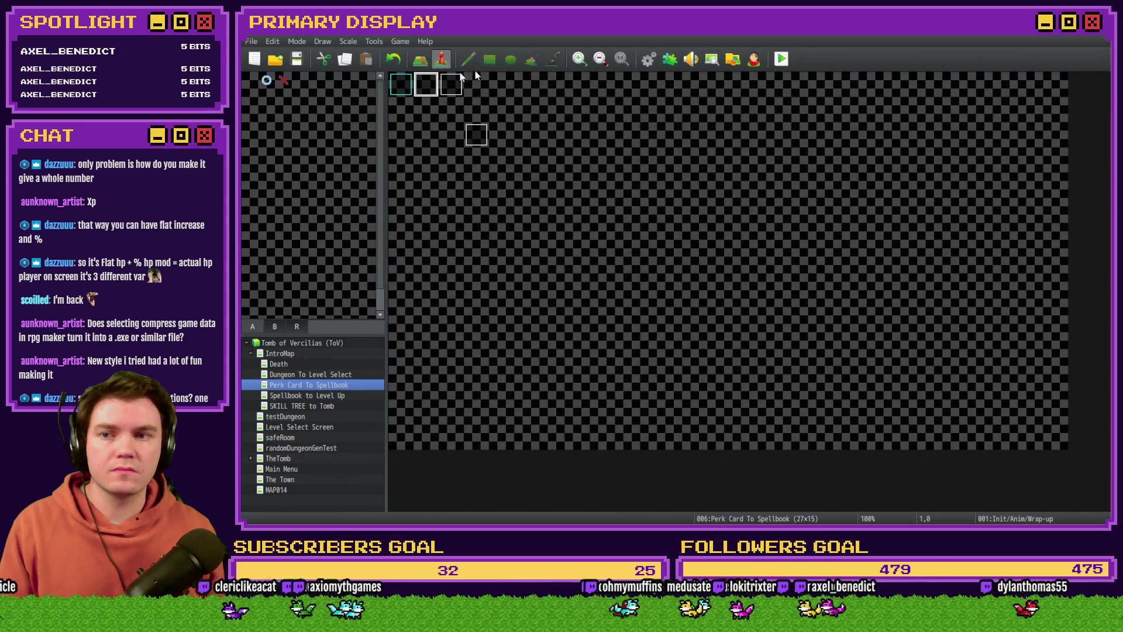
Change the Init/Anim/Wrap-up event's playerHPMax Control Variables constant from 10 to 25.
double_click(422, 81)
scroll(753, 362, "down", 1)
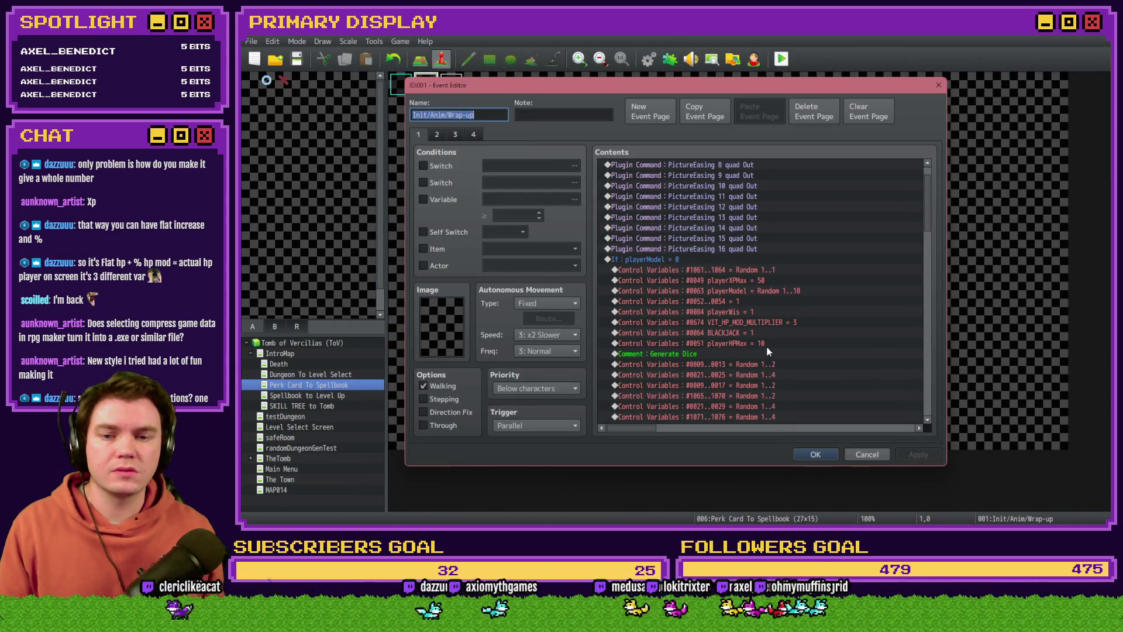
double_click(766, 346)
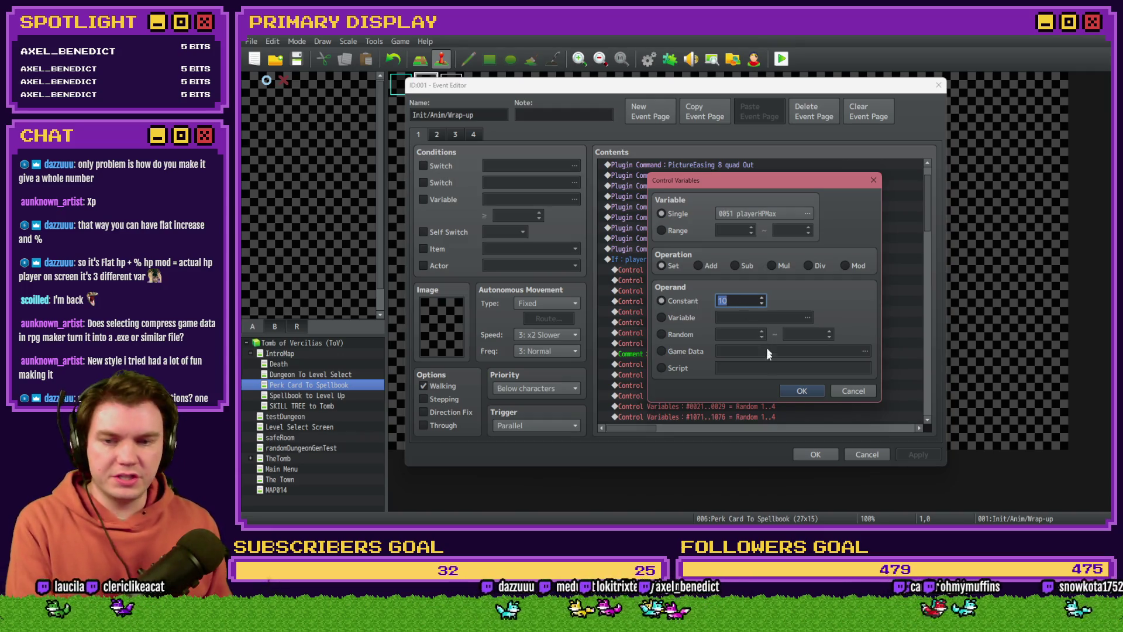
left_click(806, 395)
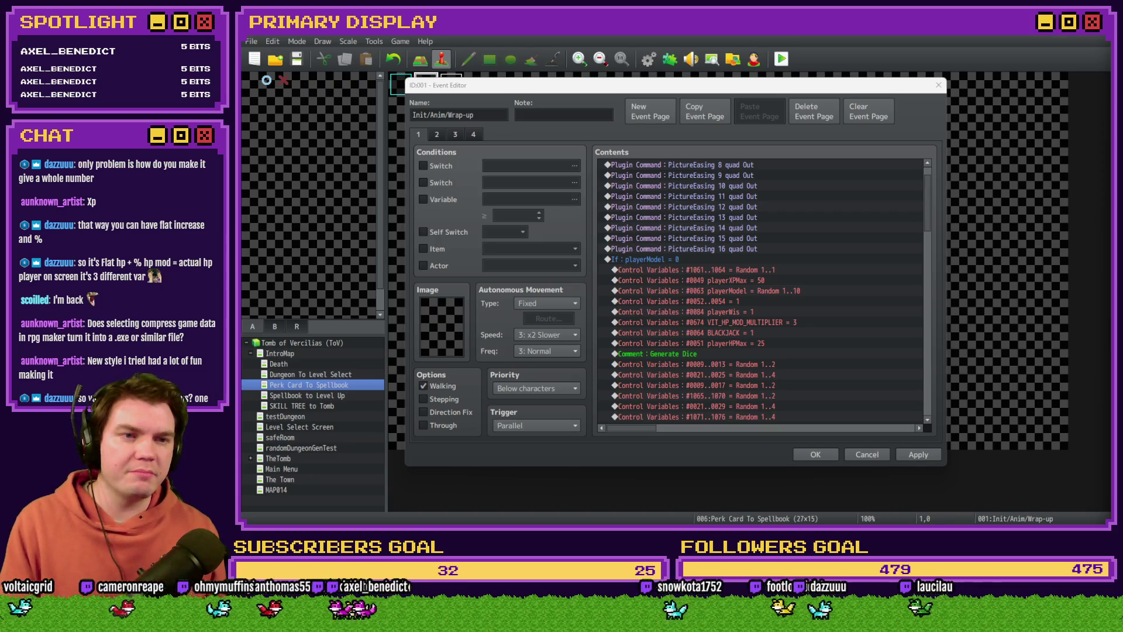
left_click(810, 457)
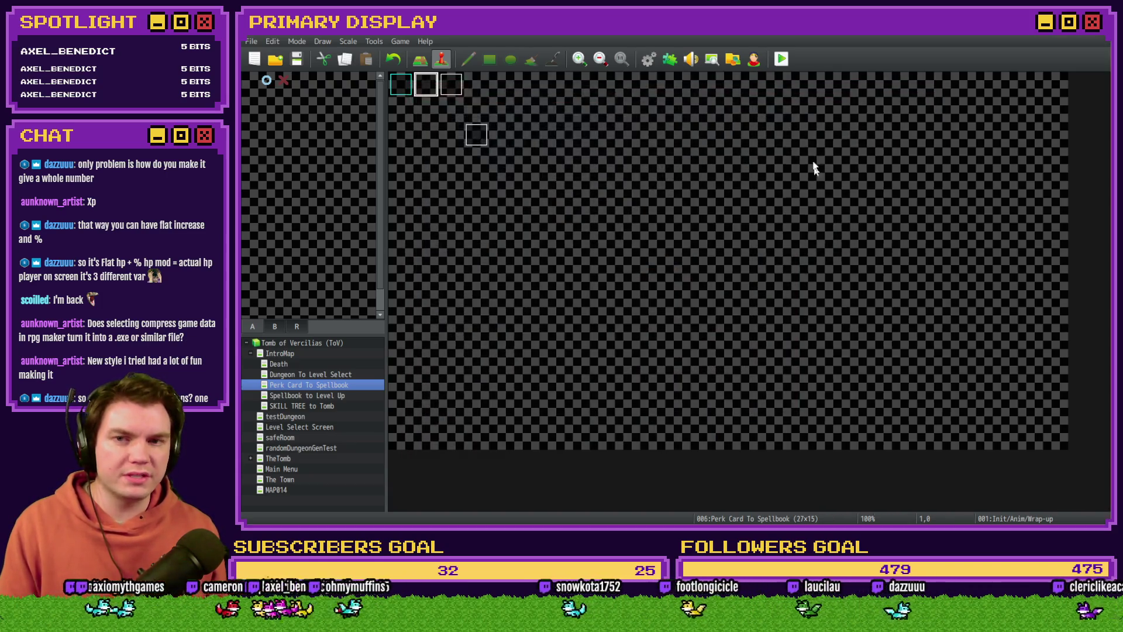
left_click(782, 59)
Save and playtest, taking the Potion of Power card to reach 138 HP.
left_click(634, 309)
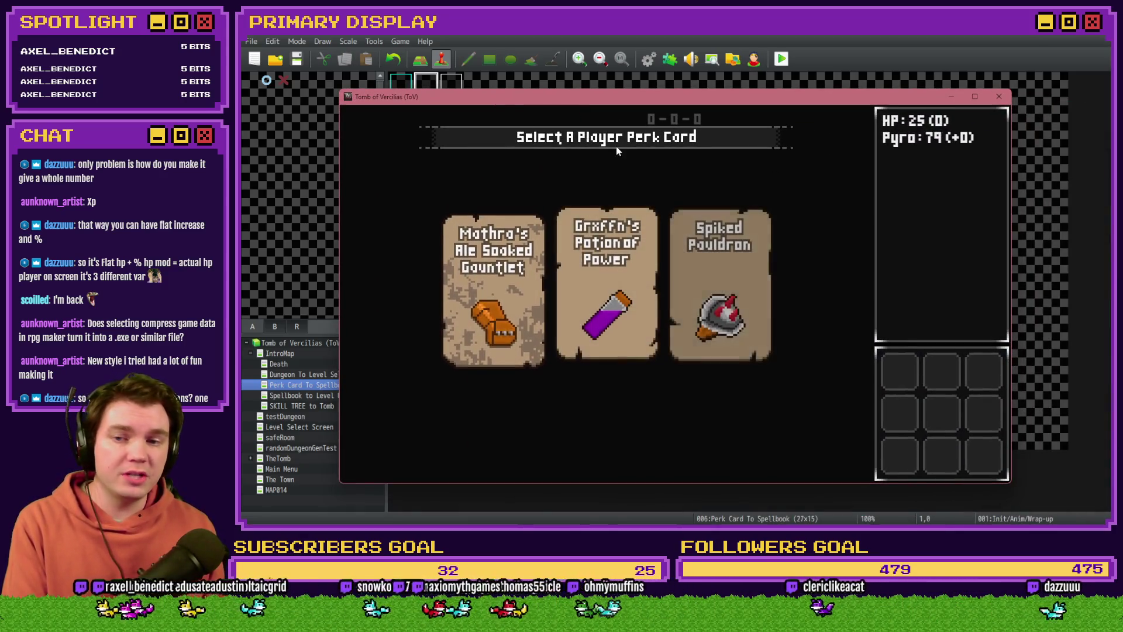
left_click(616, 242)
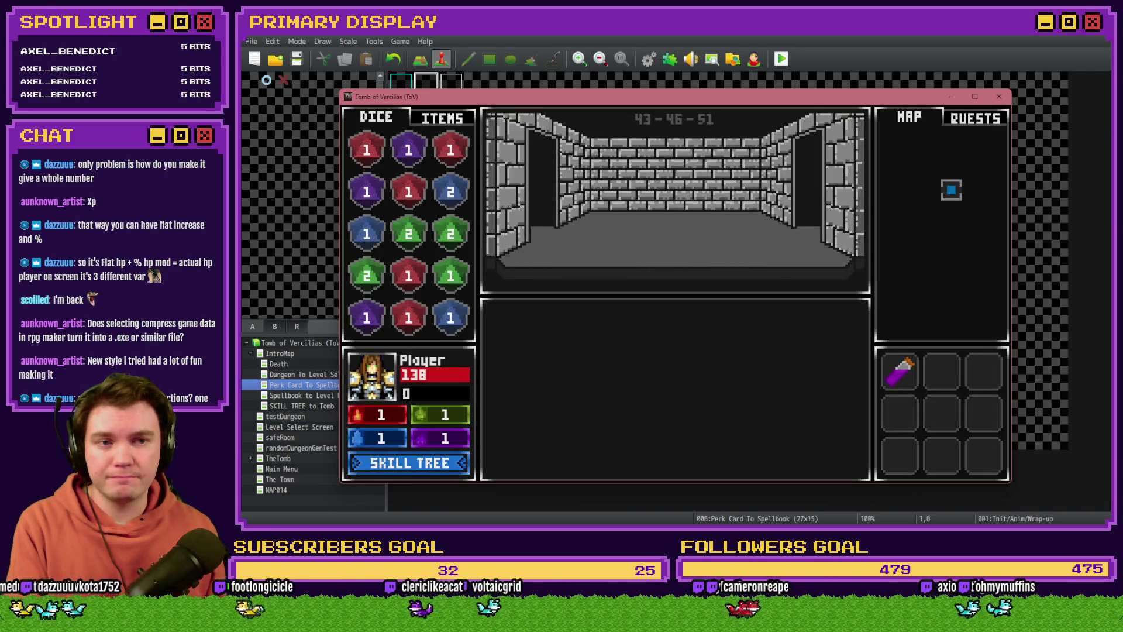
left_click(852, 100)
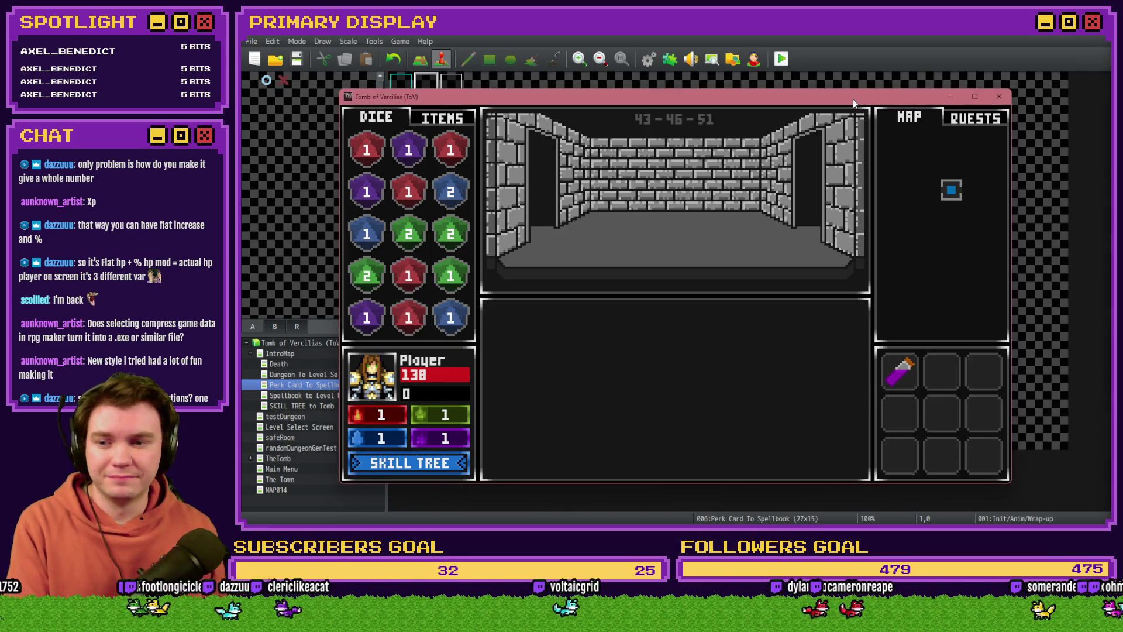
Check variables 50 and 51 in the F9 debug screen, then close the game and reopen the Init/Anim/Wrap-up event.
key("F9")
left_click(398, 464)
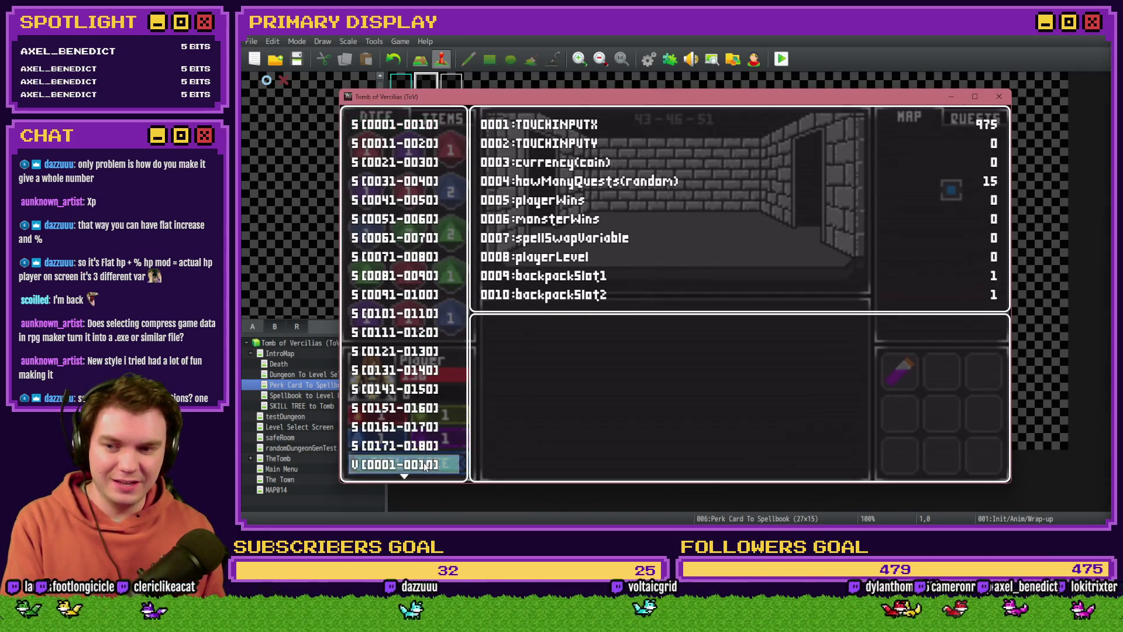
key("Down")
key("Down")
key("Down")
key("Down")
key("Down")
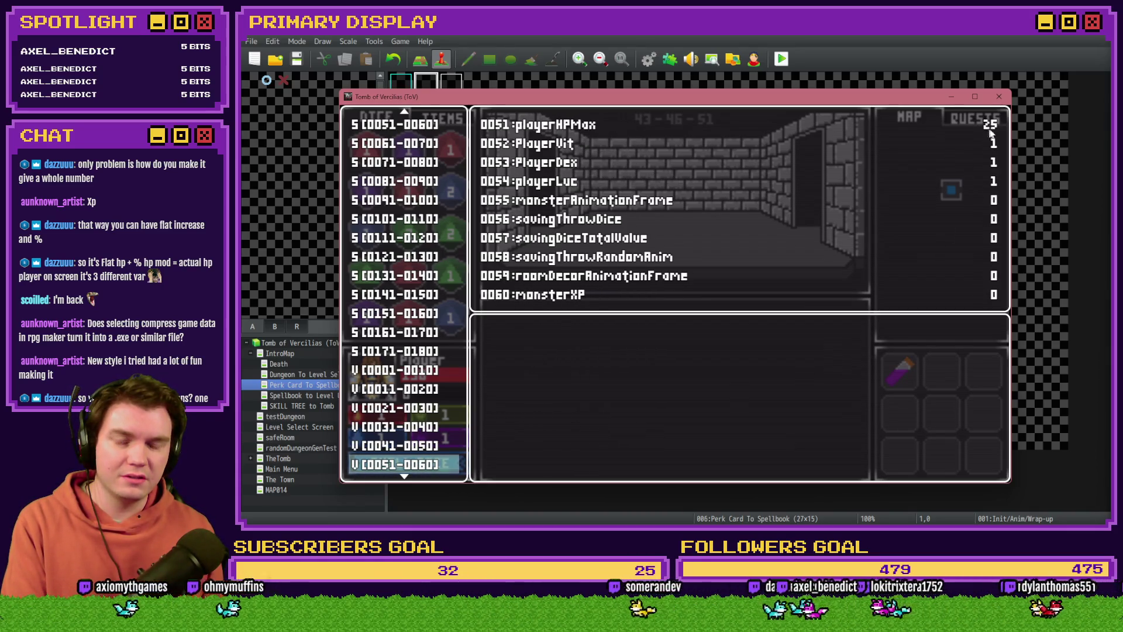
key("Up")
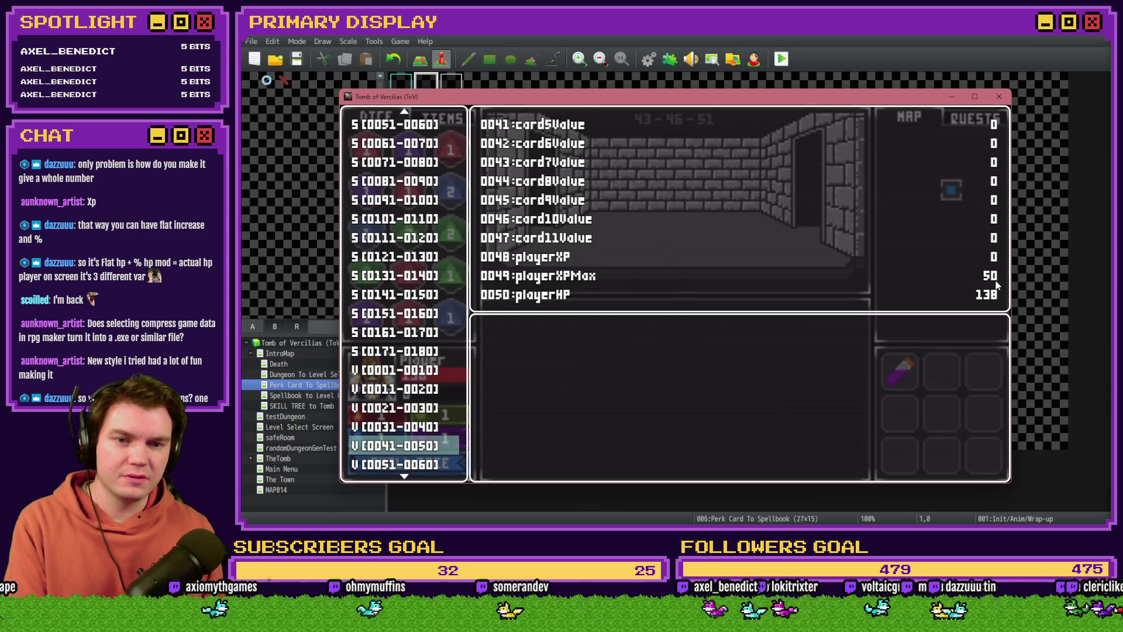
left_click(999, 96)
double_click(430, 92)
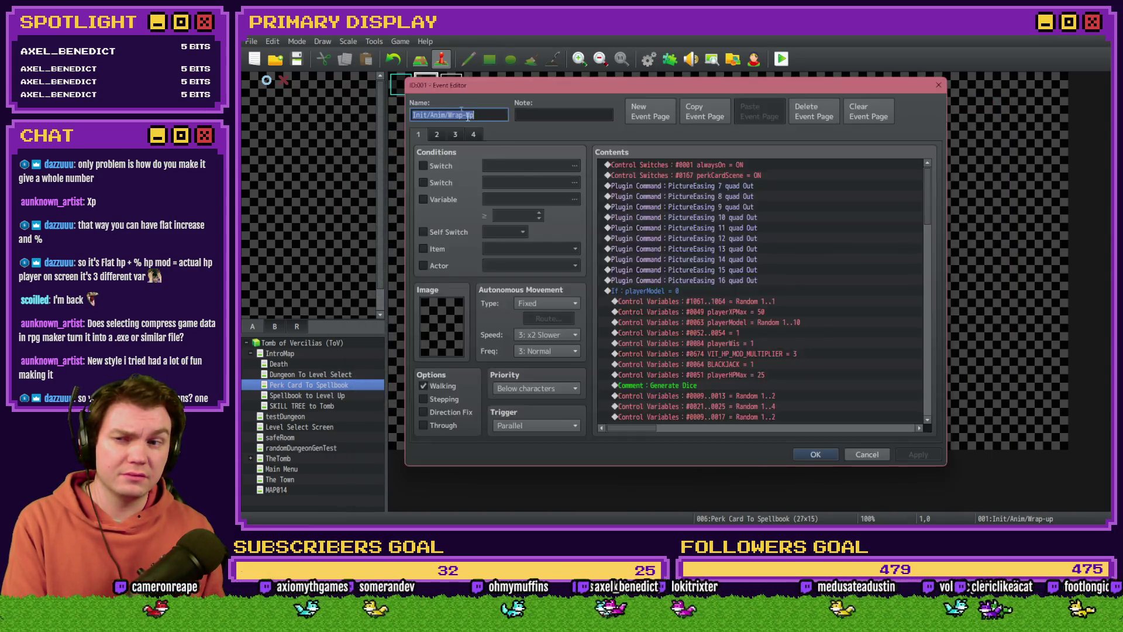
left_click(474, 136)
scroll(710, 338, "down", 5)
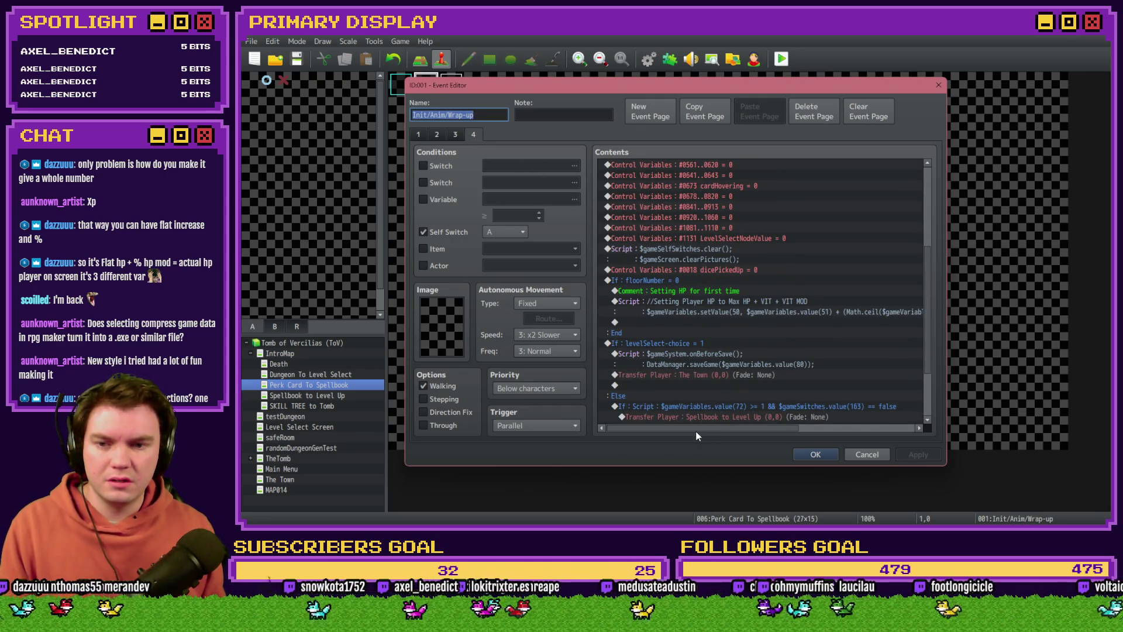
mouse_move(700, 430)
left_mouse_down()
mouse_move(829, 430)
mouse_move(739, 427)
left_mouse_up()
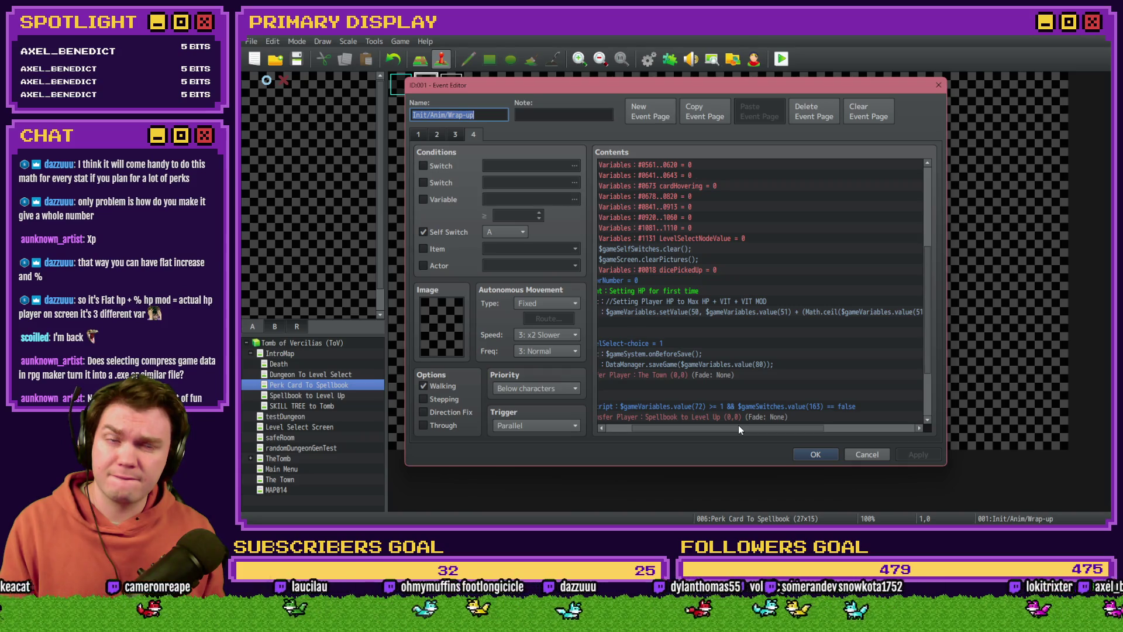
mouse_move(738, 427)
left_mouse_down()
mouse_move(786, 427)
mouse_move(764, 428)
left_mouse_up()
left_click(419, 134)
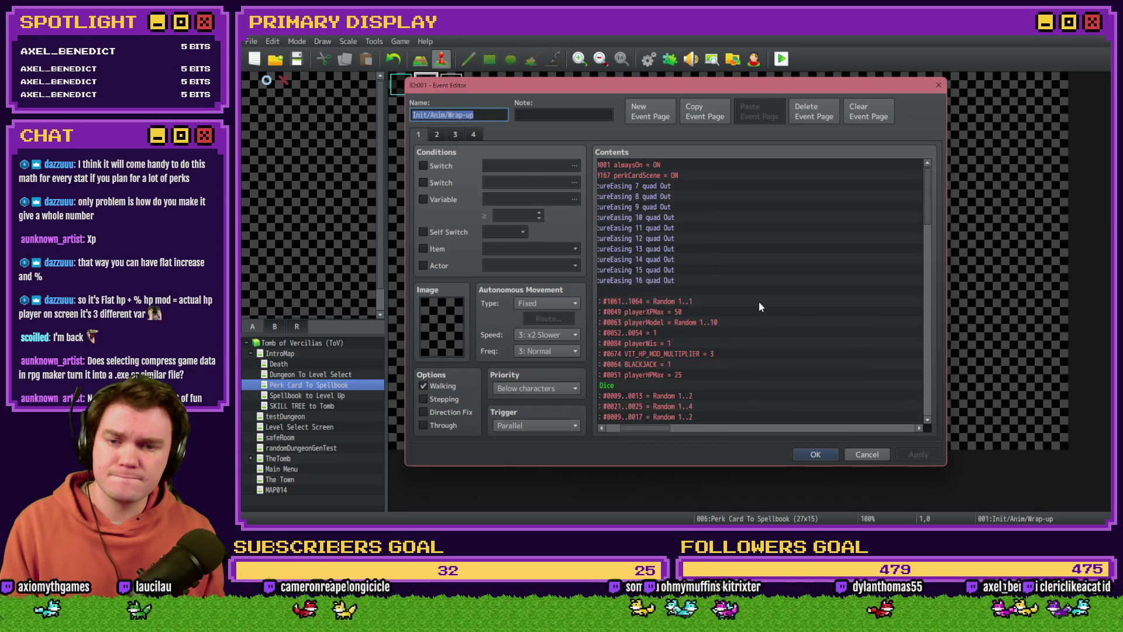
left_click_drag(655, 426, 614, 432)
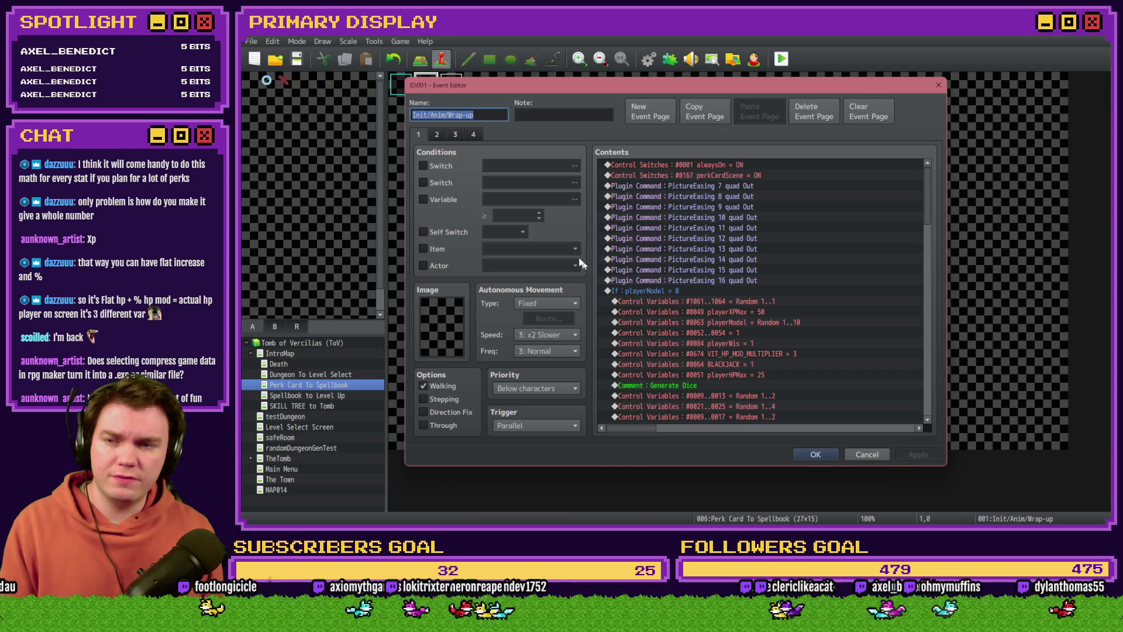
left_click(472, 134)
scroll(724, 387, "down", 5)
left_click_drag(682, 434, 686, 430)
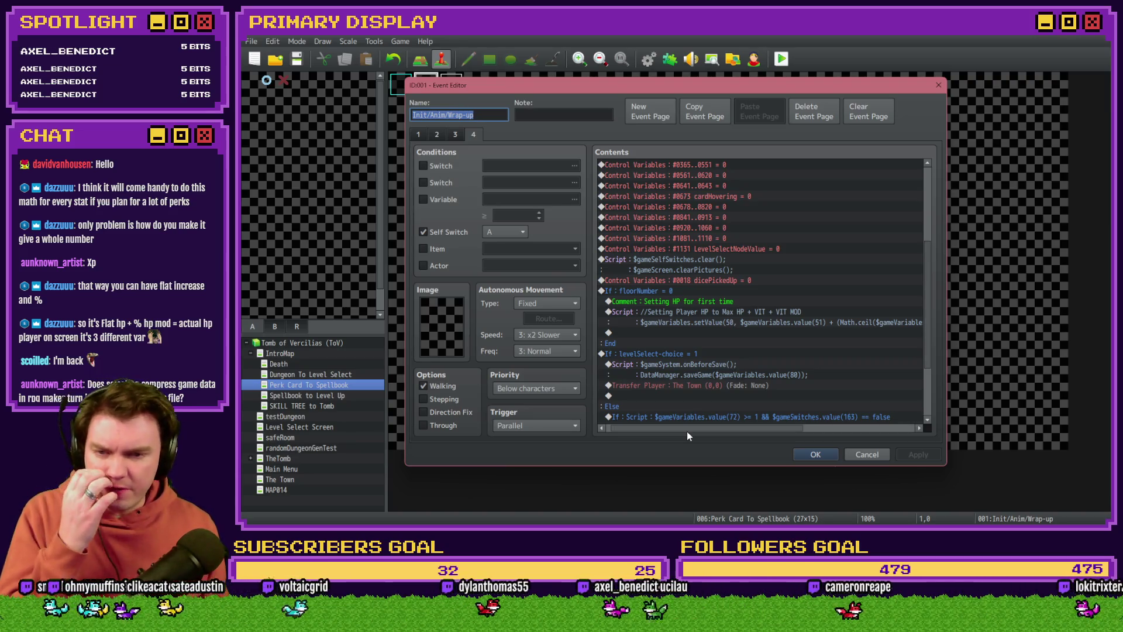
mouse_move(686, 431)
left_mouse_down()
mouse_move(759, 434)
mouse_move(739, 434)
mouse_move(748, 434)
left_mouse_up()
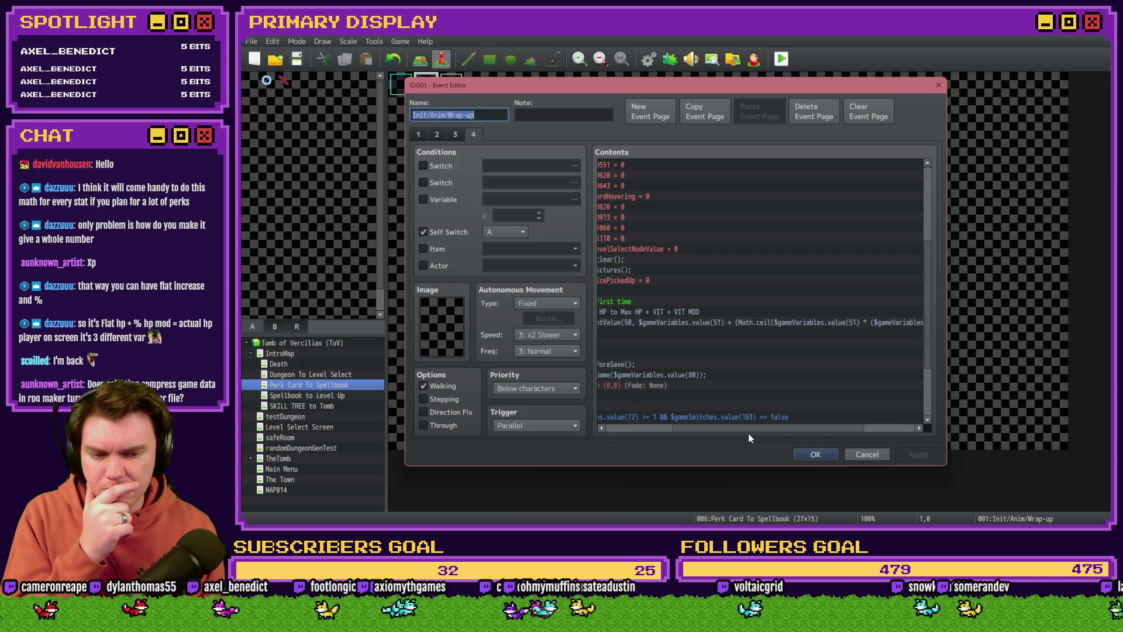
key("alt+Tab")
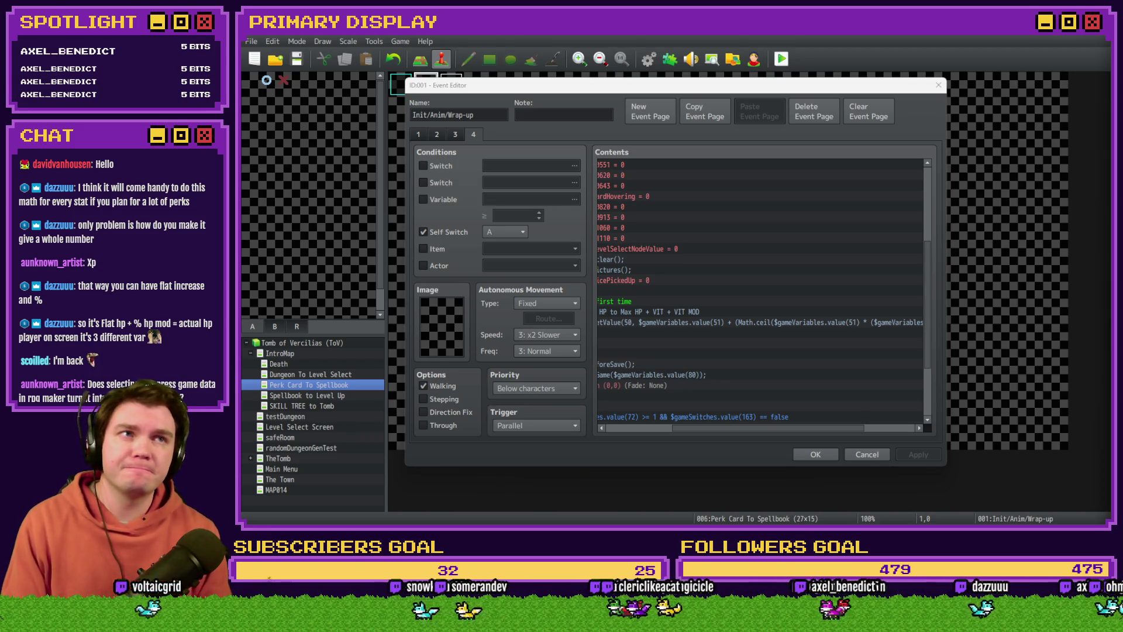
Compare playerHP in V[0041-0050] with playerHPMax 25 in V[0051-0060] on the F9 debug screen.
key("Up")
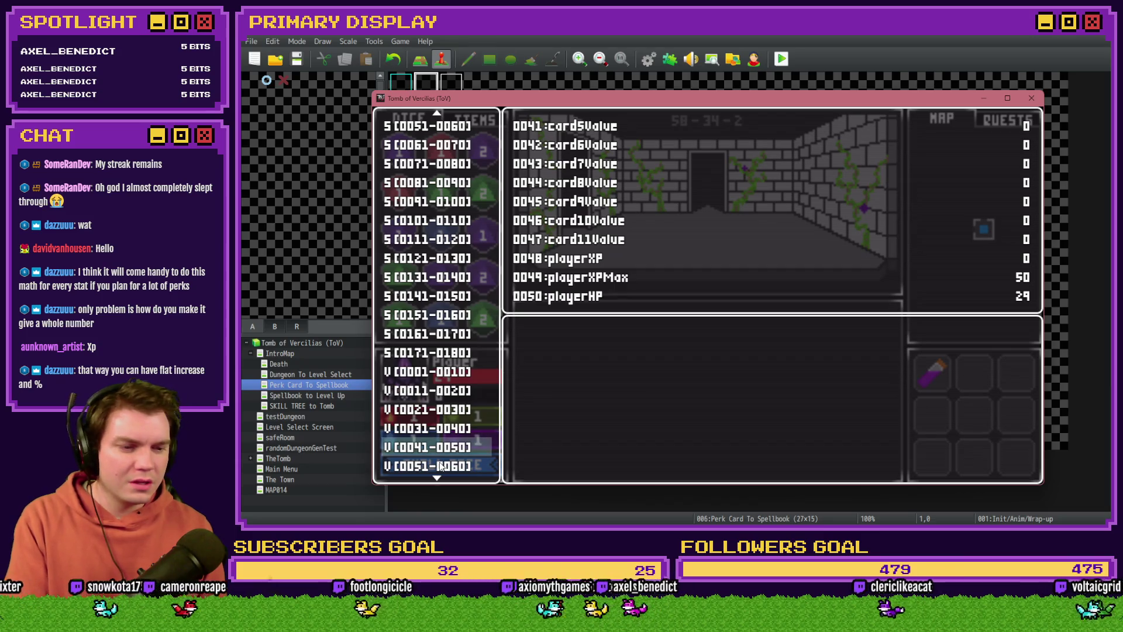
key("Escape")
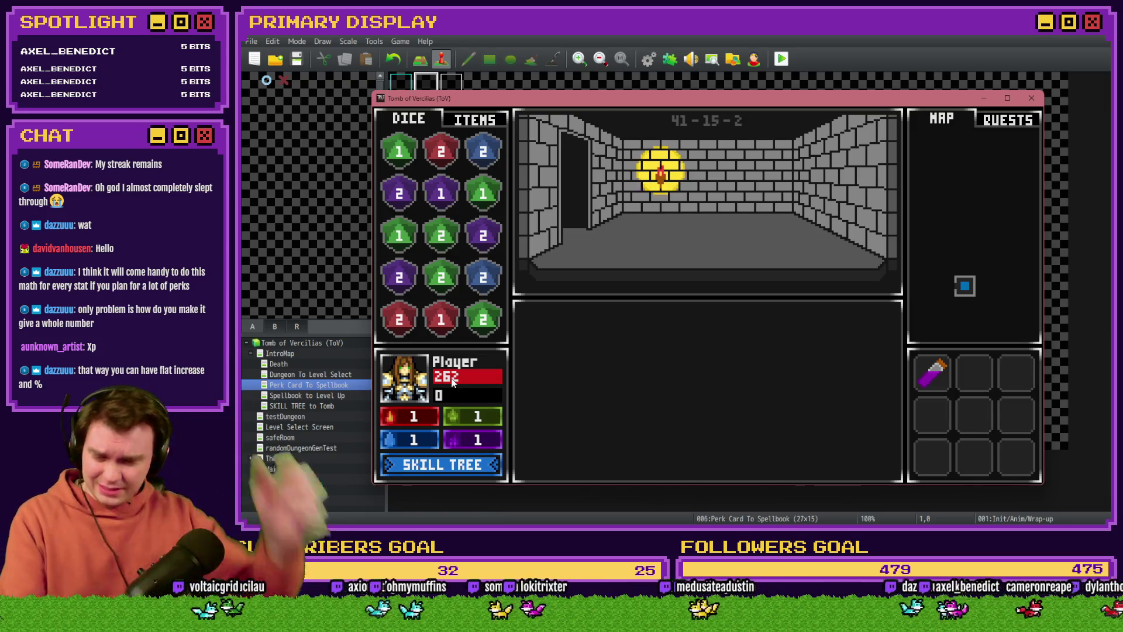
key("F9")
key("Down")
key("Down")
key("Down")
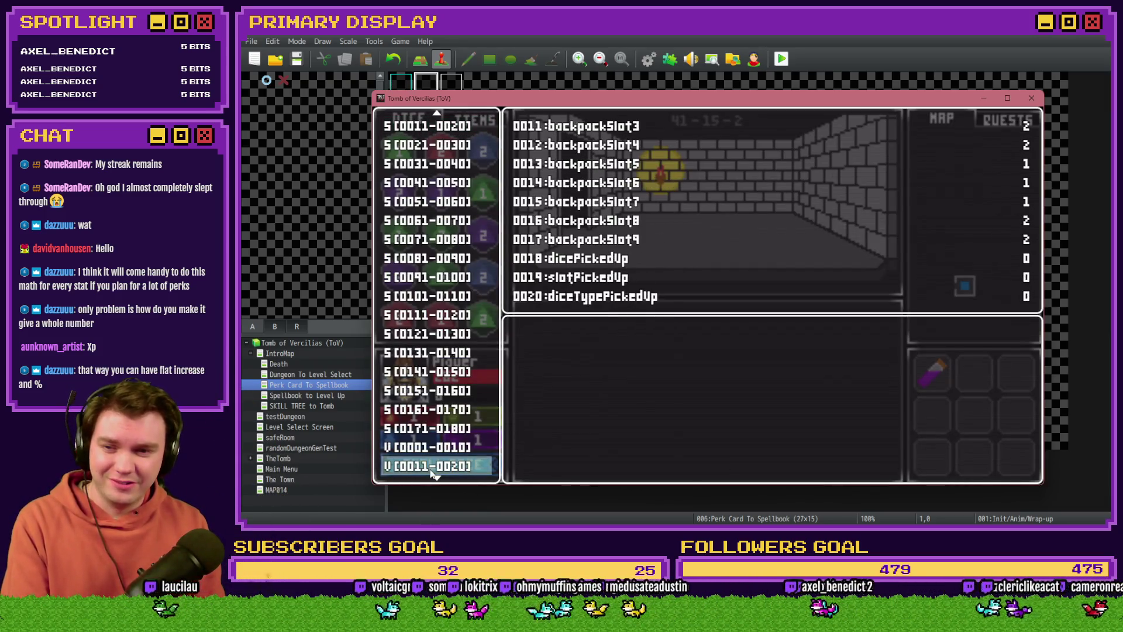
key("Down")
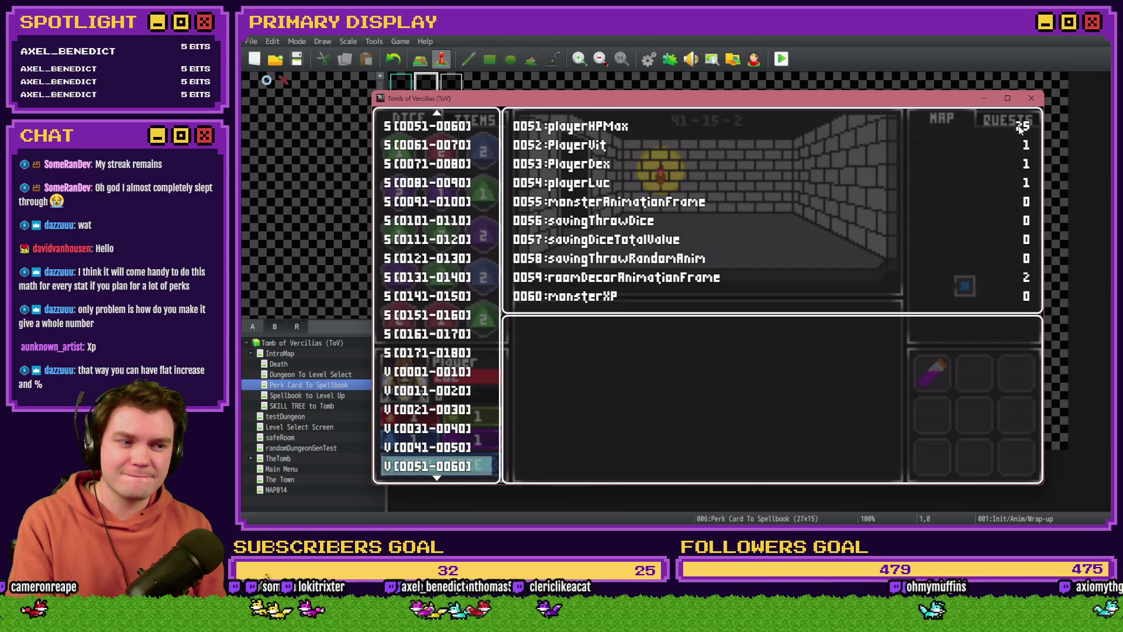
key("Up")
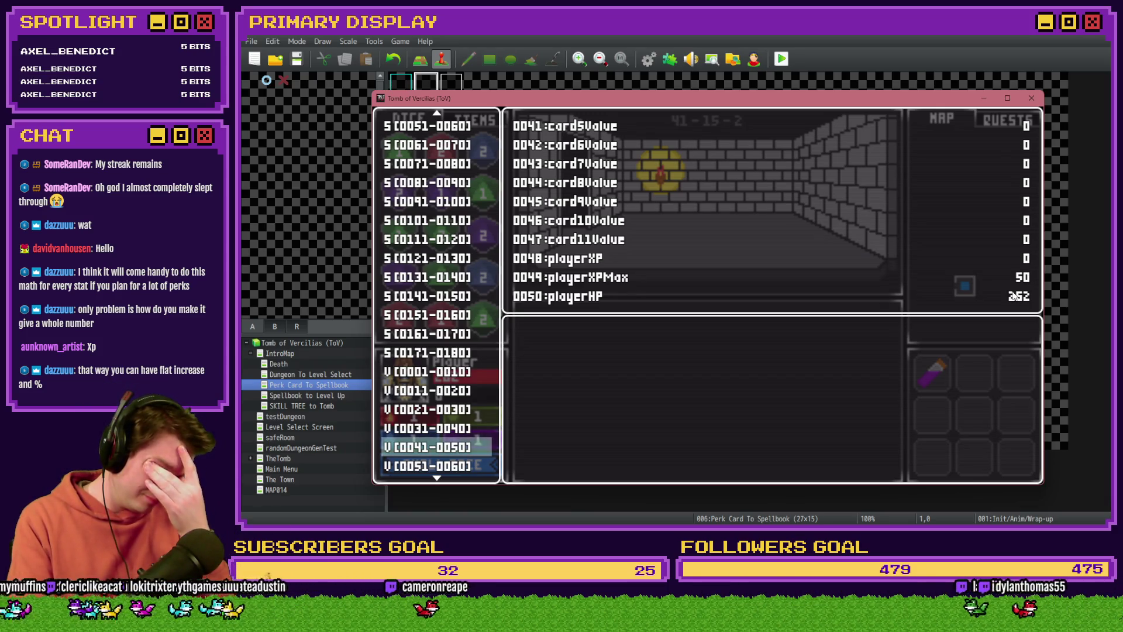
key("Escape")
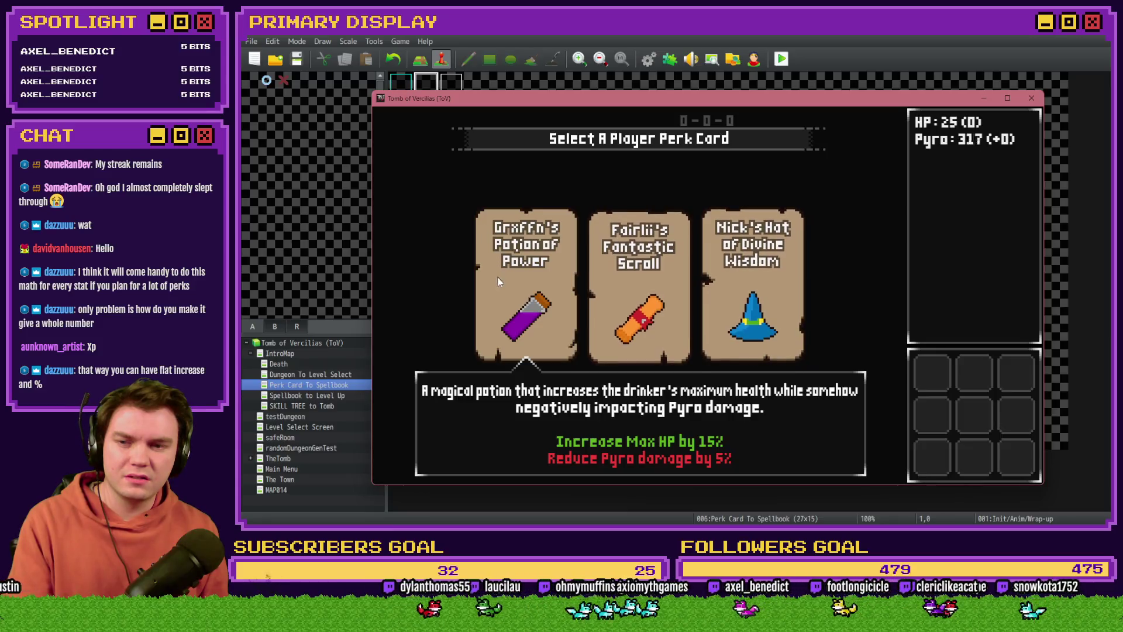
Take Potion of Power on each perk screen, plus Mathra's Ale Soaked Gauntlet once, pushing HP to 438.
left_click(498, 282)
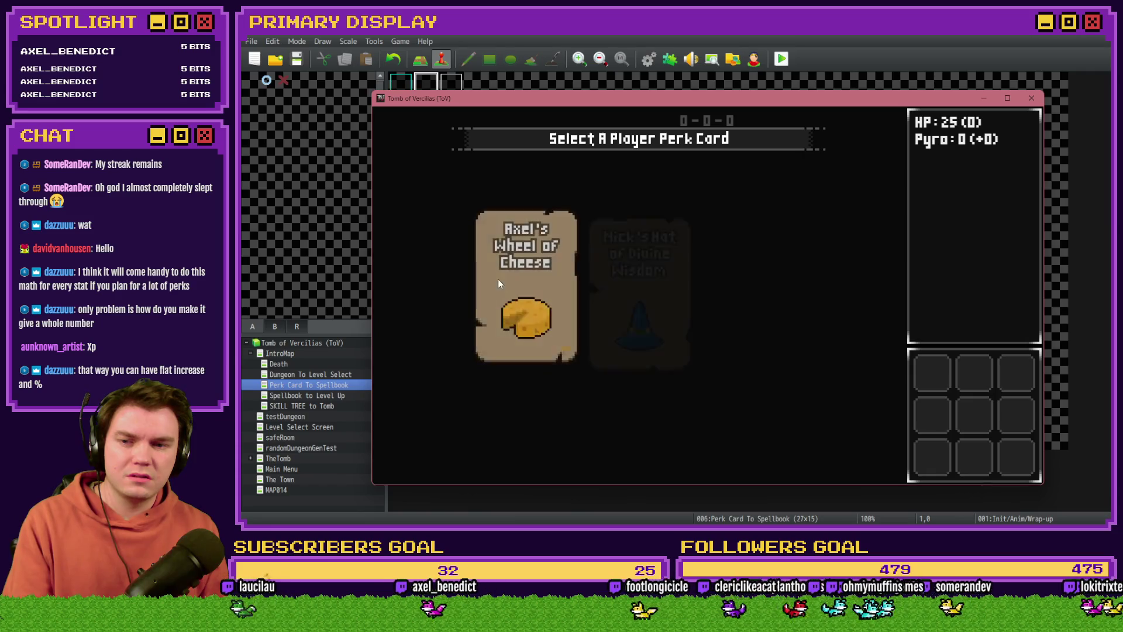
left_click(498, 283)
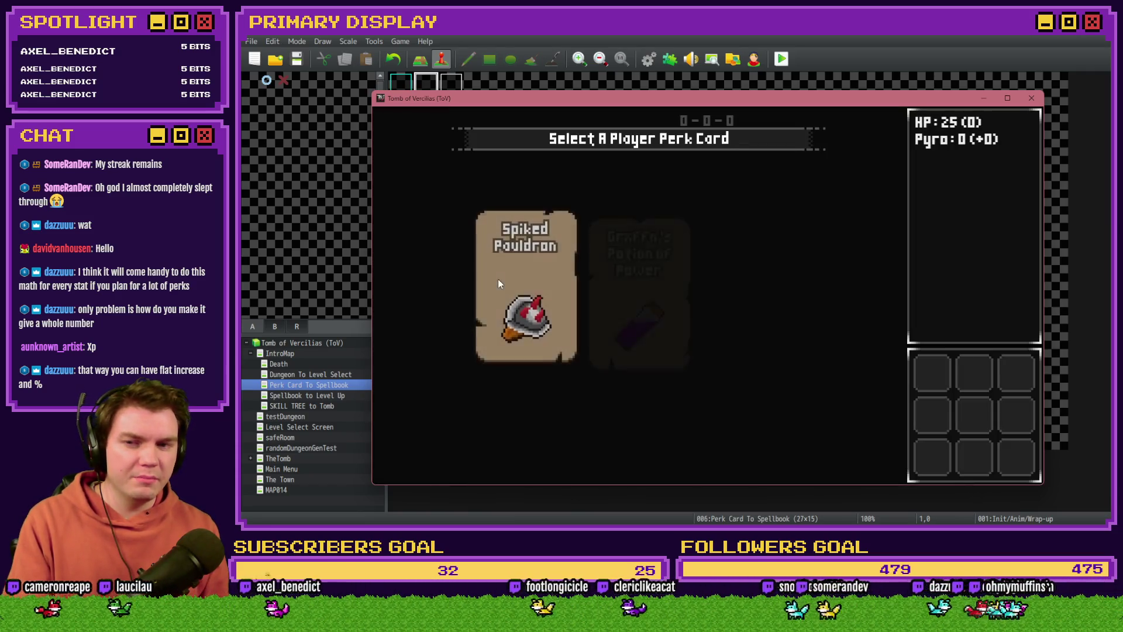
left_click(658, 290)
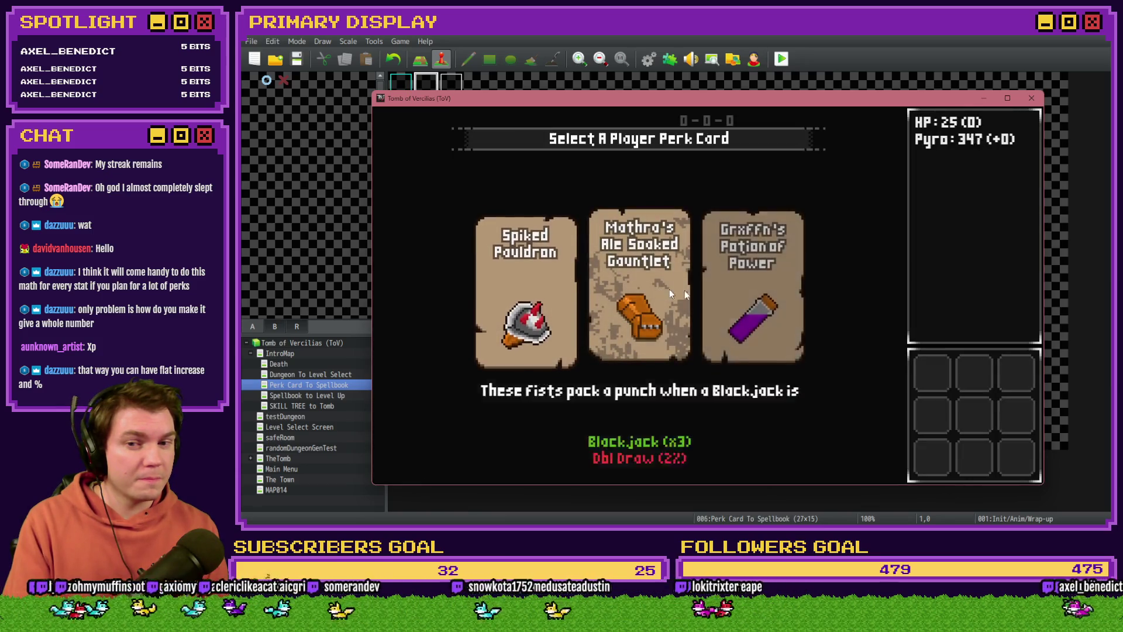
left_click(778, 285)
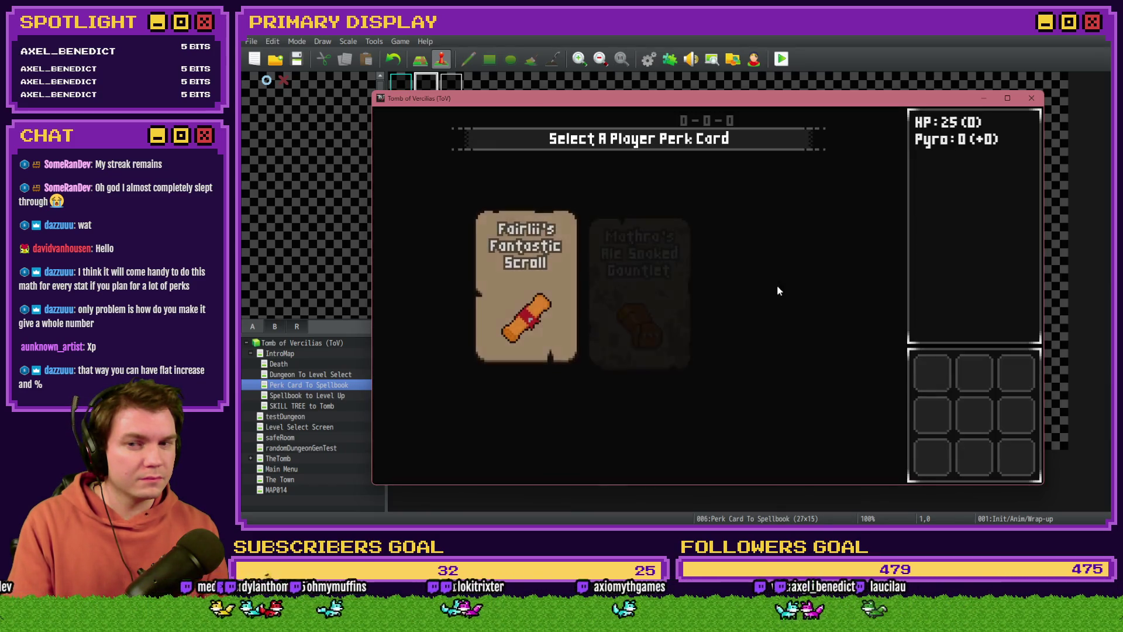
left_click(778, 291)
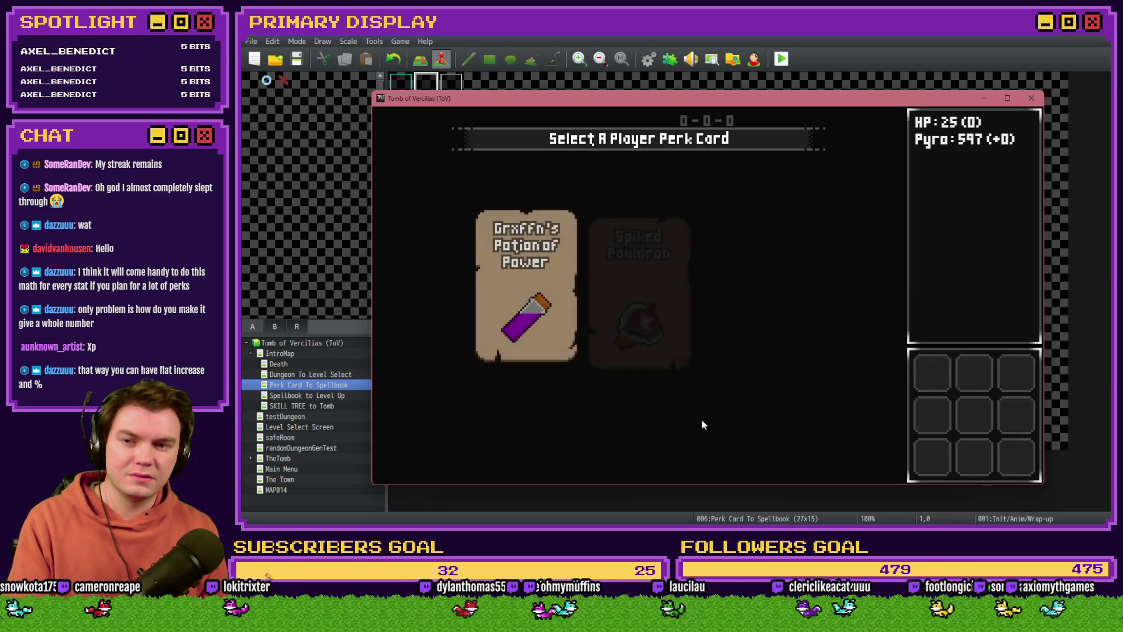
left_click(517, 299)
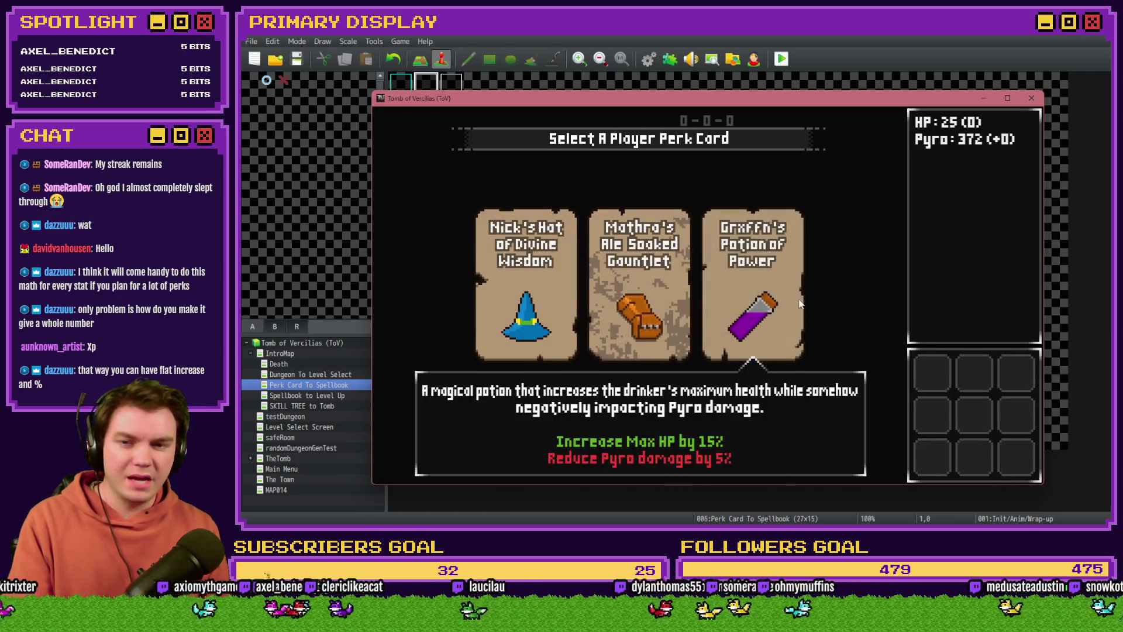
left_click(764, 276)
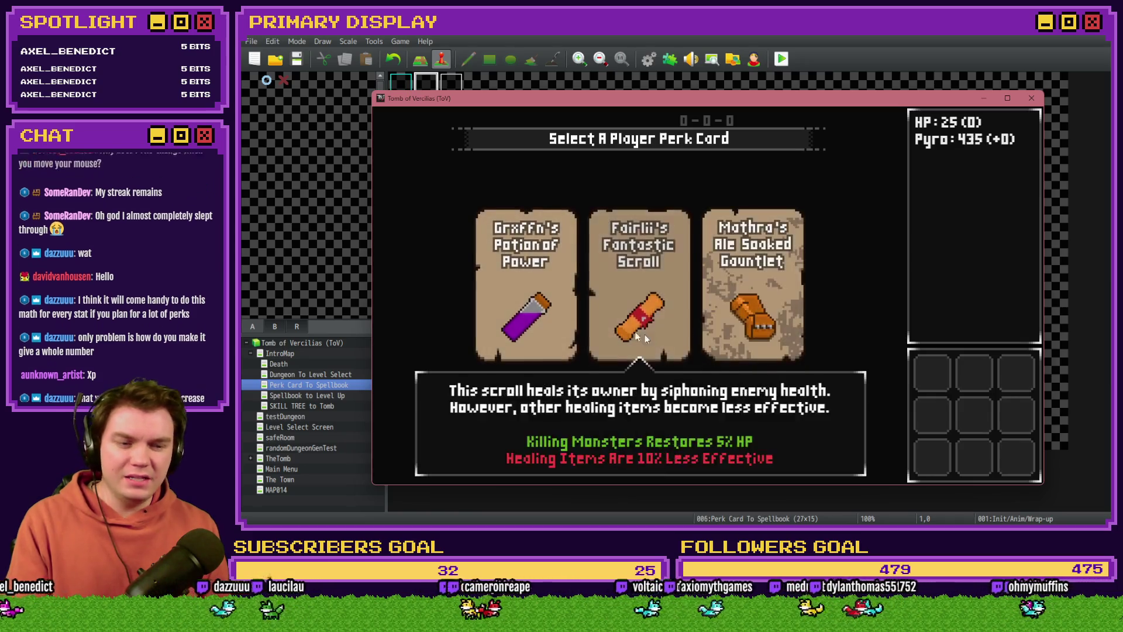
left_click(553, 288)
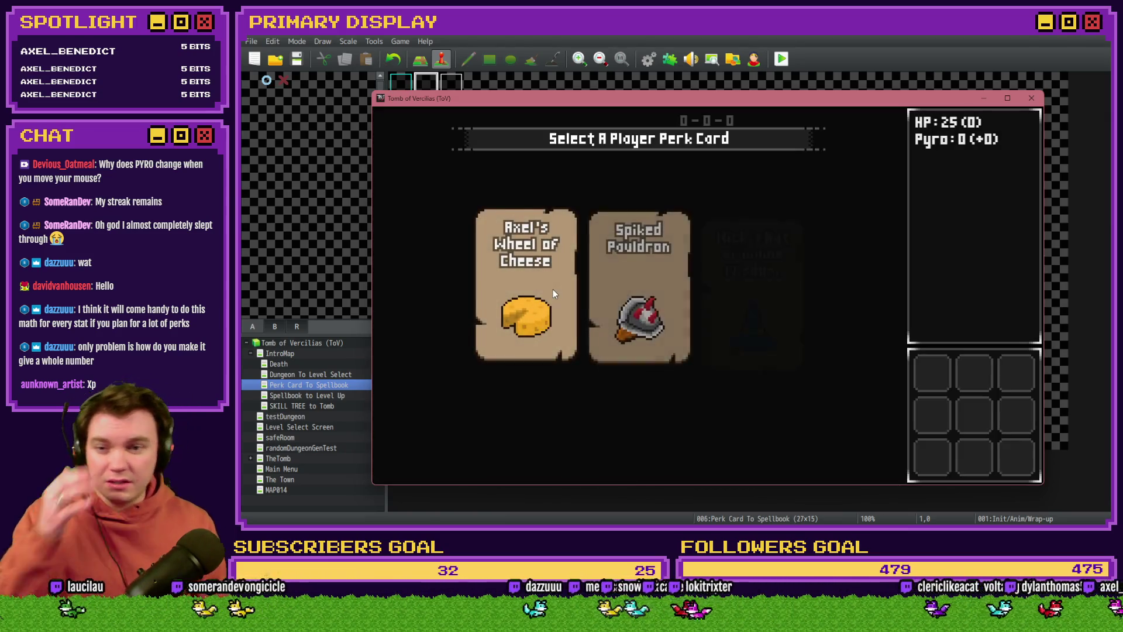
left_click(552, 289)
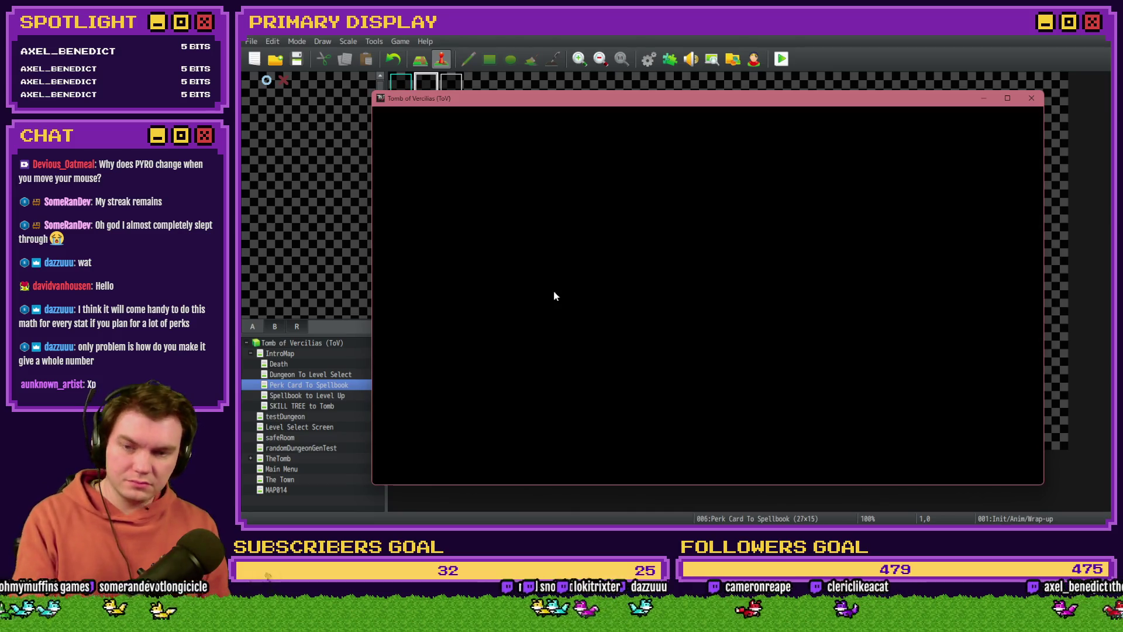
left_click(642, 322)
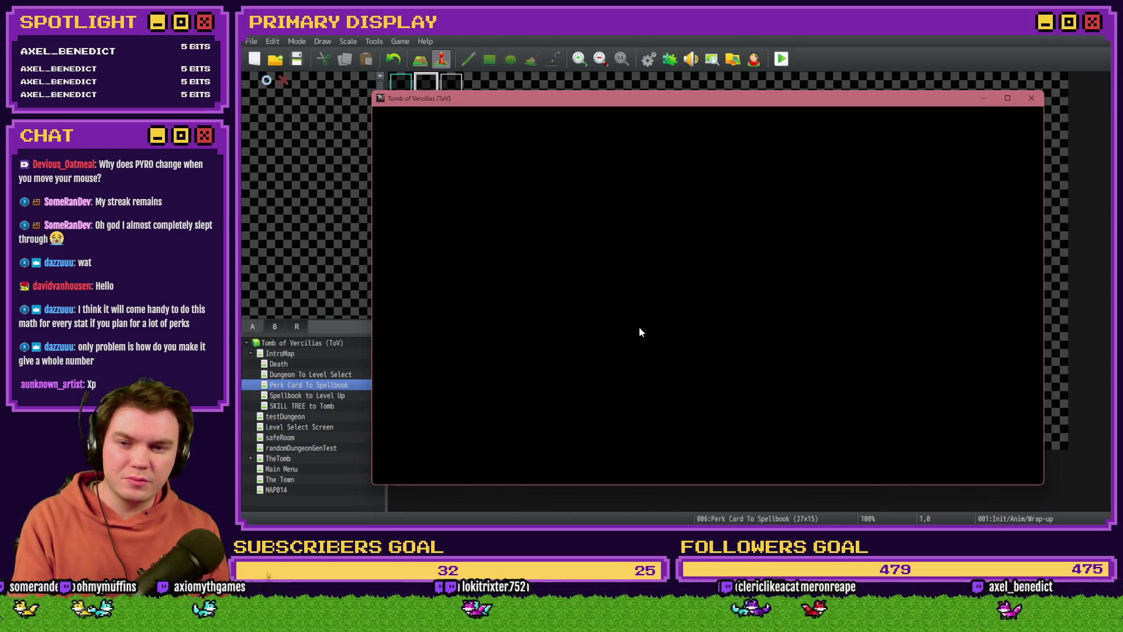
mouse_move(646, 307)
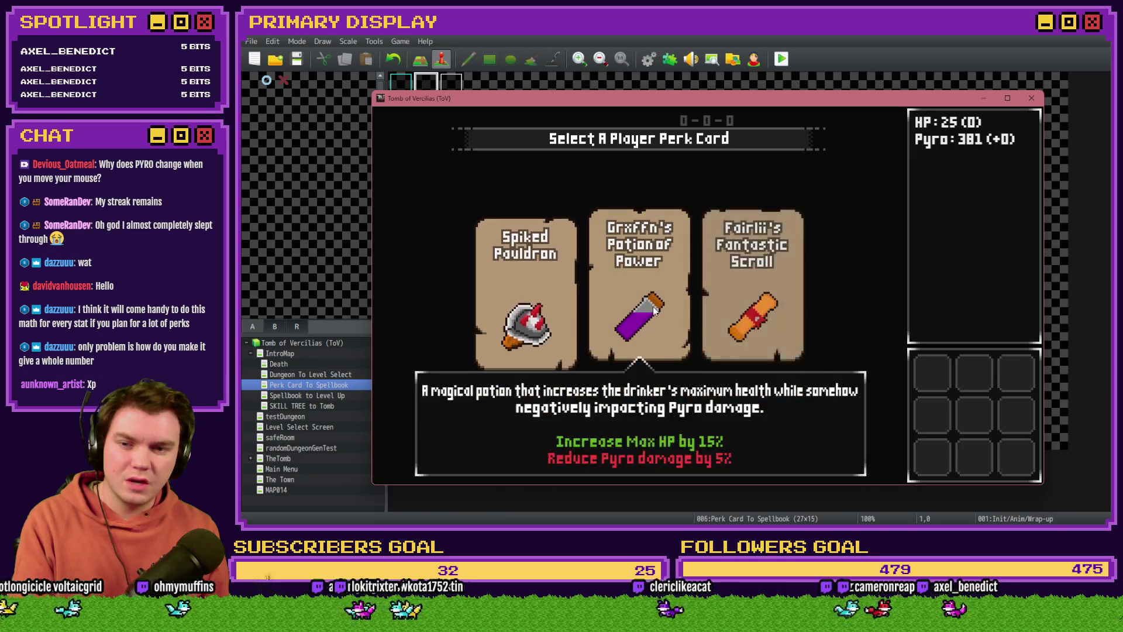
left_click(646, 307)
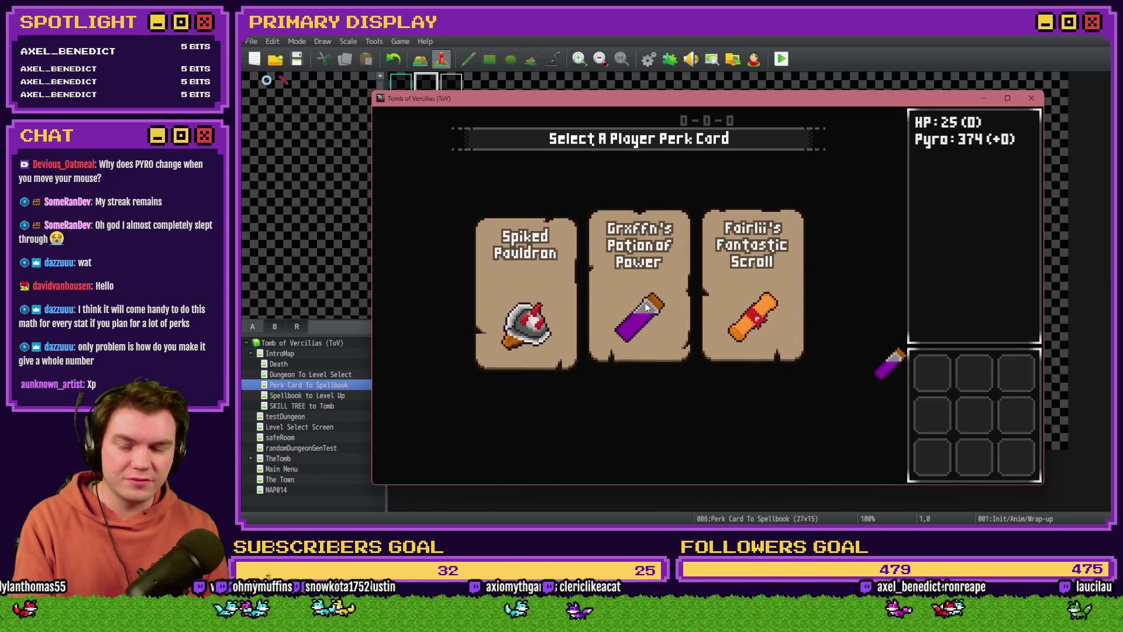
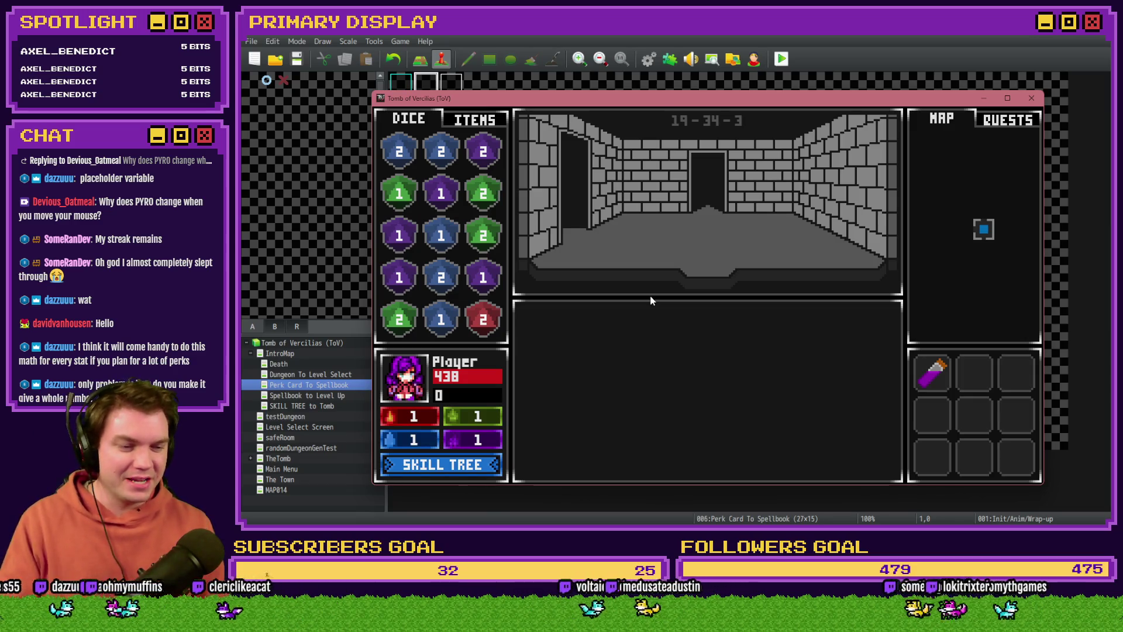
Reroll the perk cards twice with F5 and take the potion card, raising HP to 29.
left_click(651, 300)
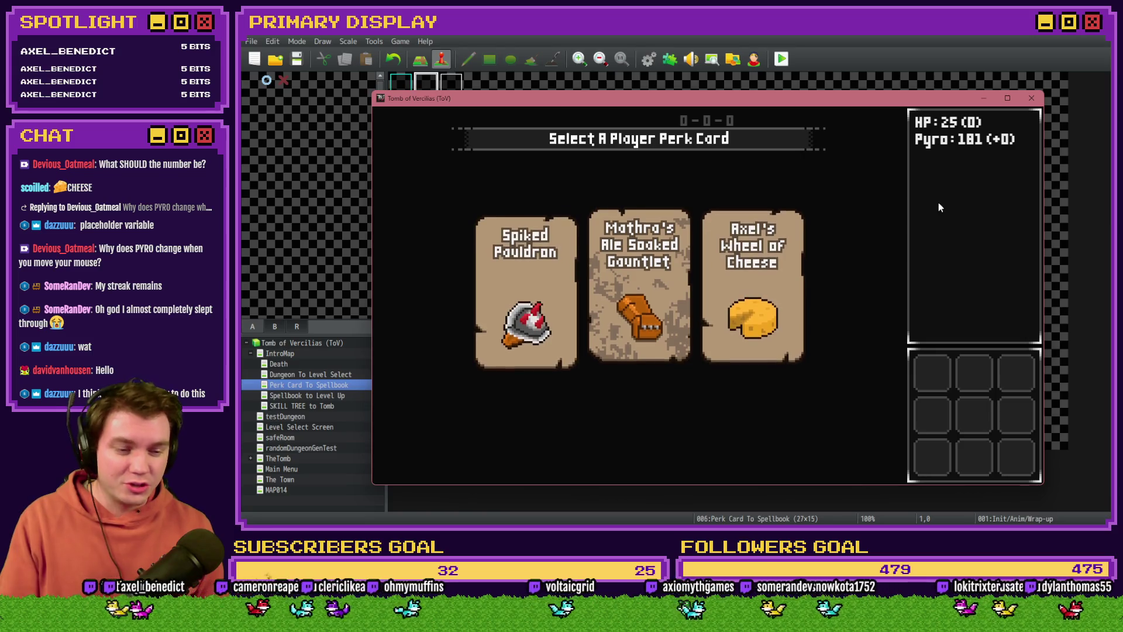
key("F5")
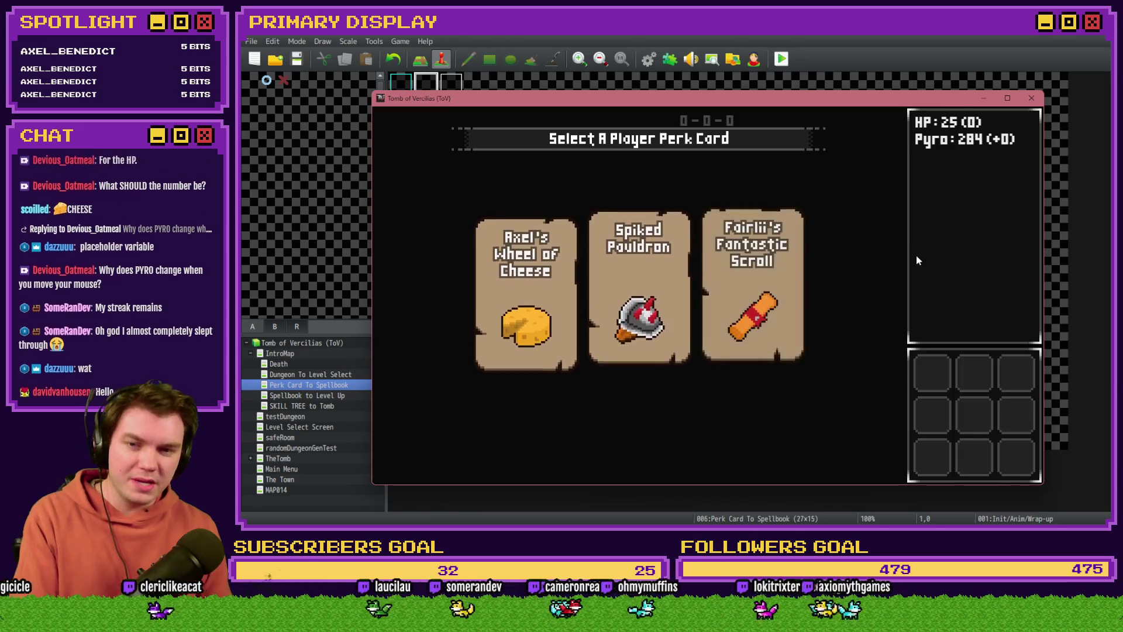
key("F5")
key("F5")
left_click(548, 284)
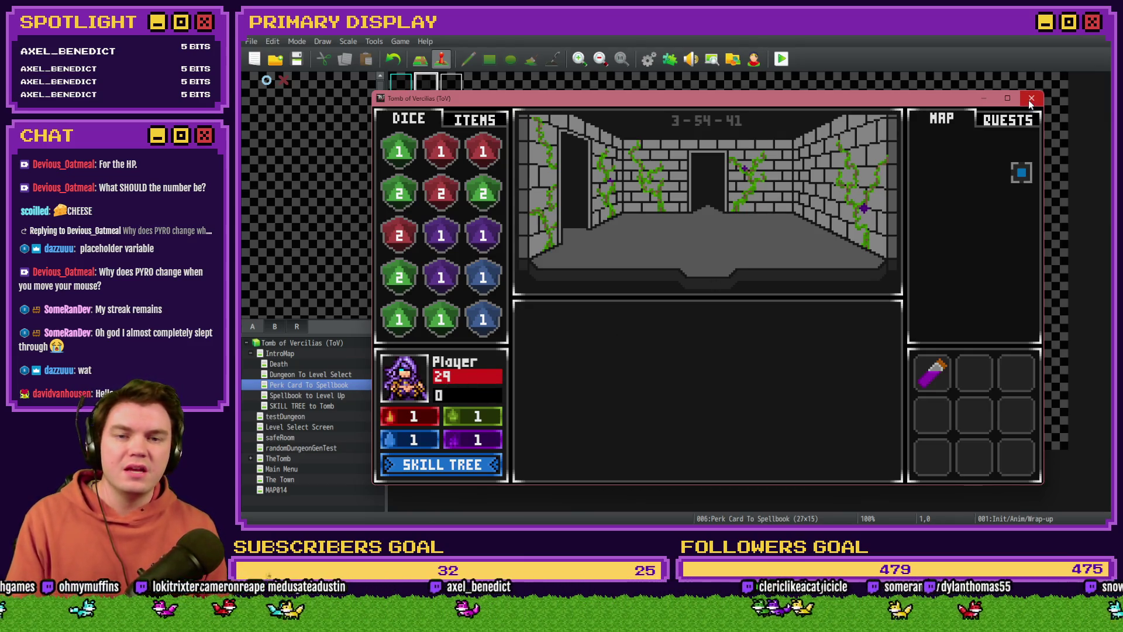
mouse_move(938, 372)
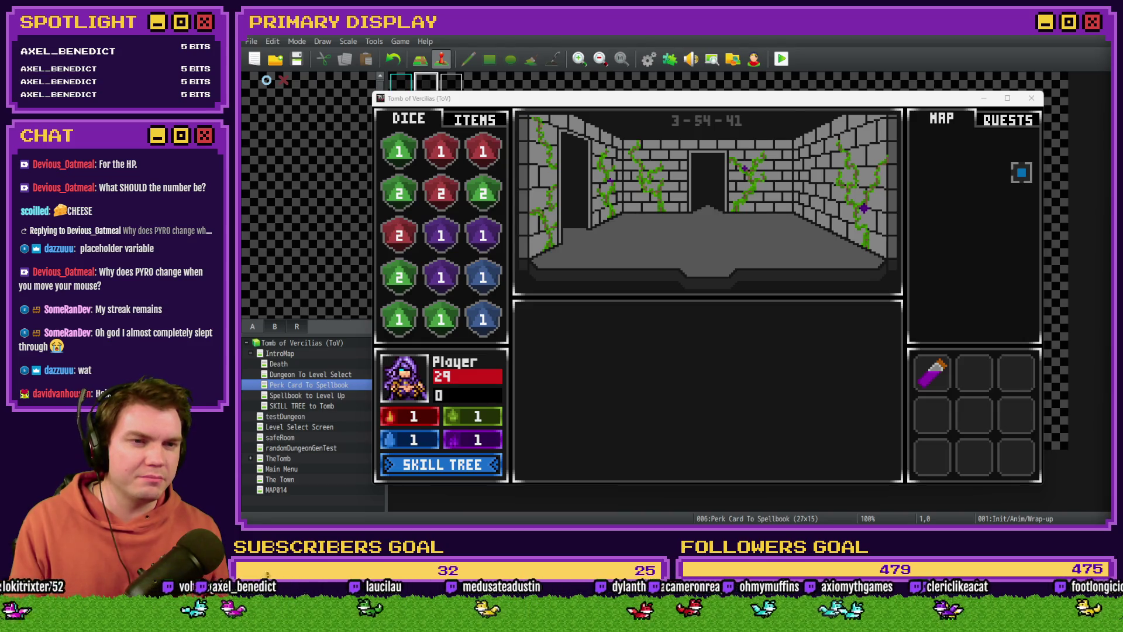
left_click_drag(787, 105, 789, 107)
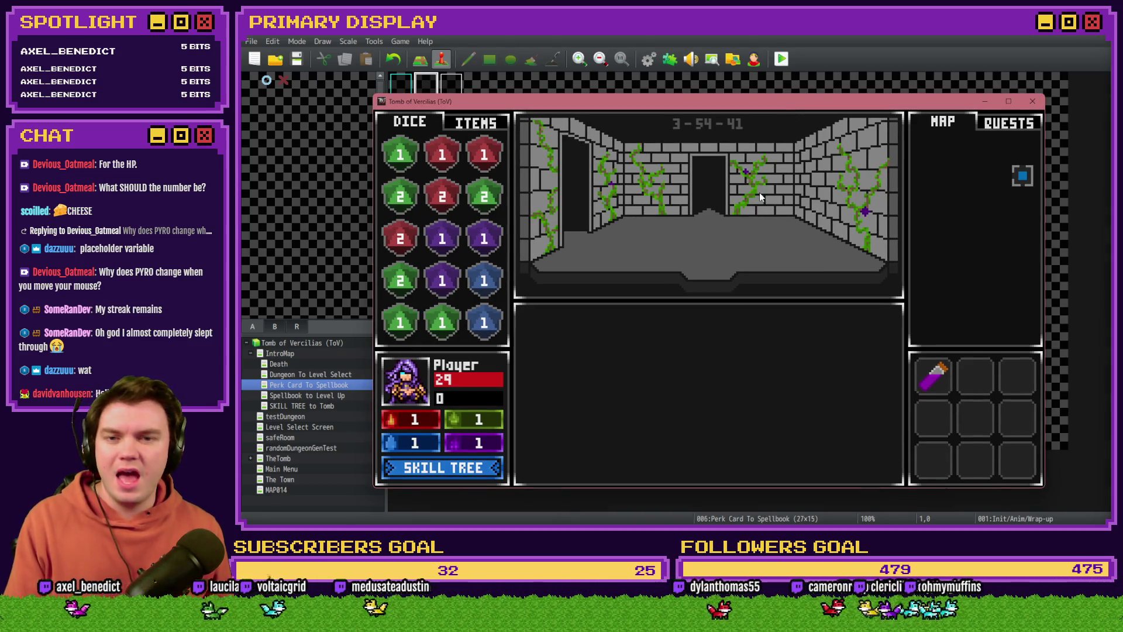
Run two perk drafts, taking the Potion of Power card each time, then close the playtest.
left_click(756, 234)
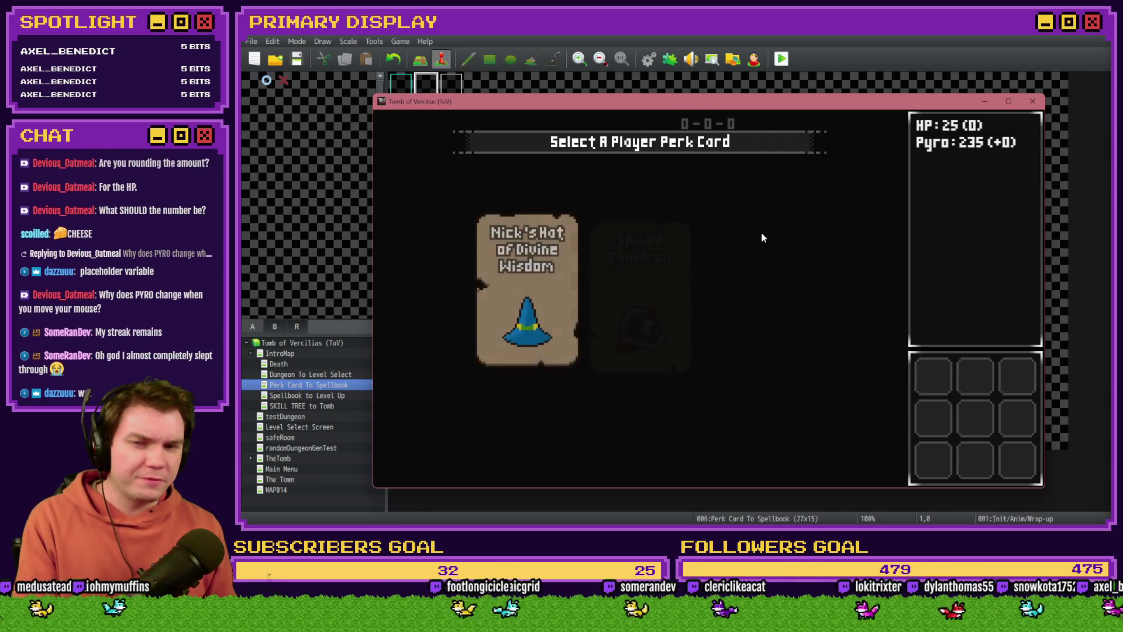
left_click(761, 233)
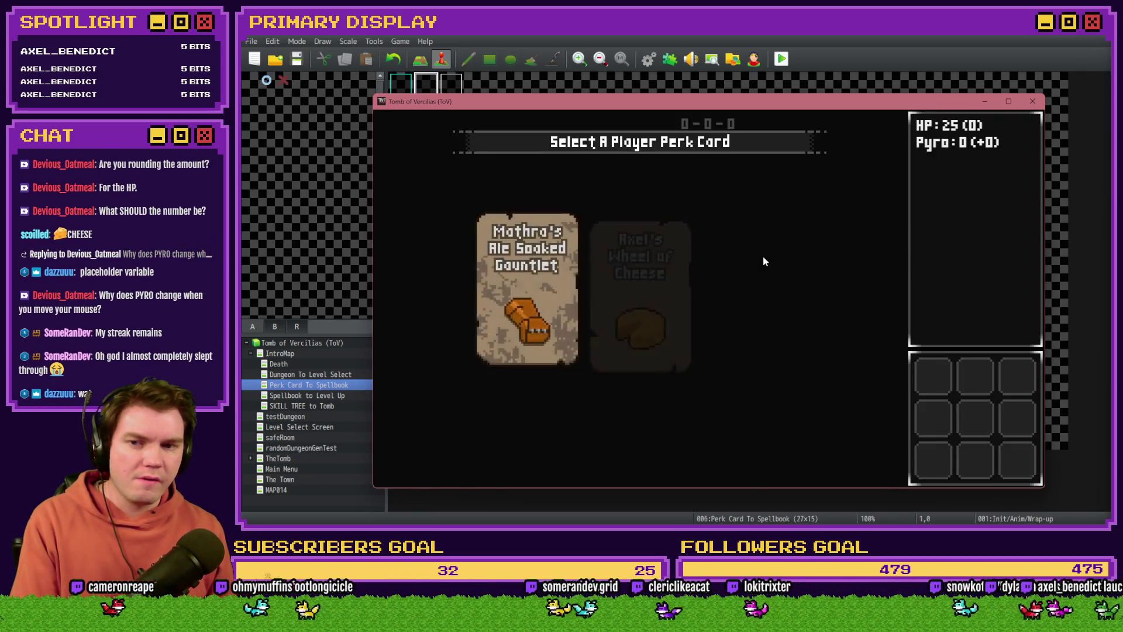
left_click(753, 309)
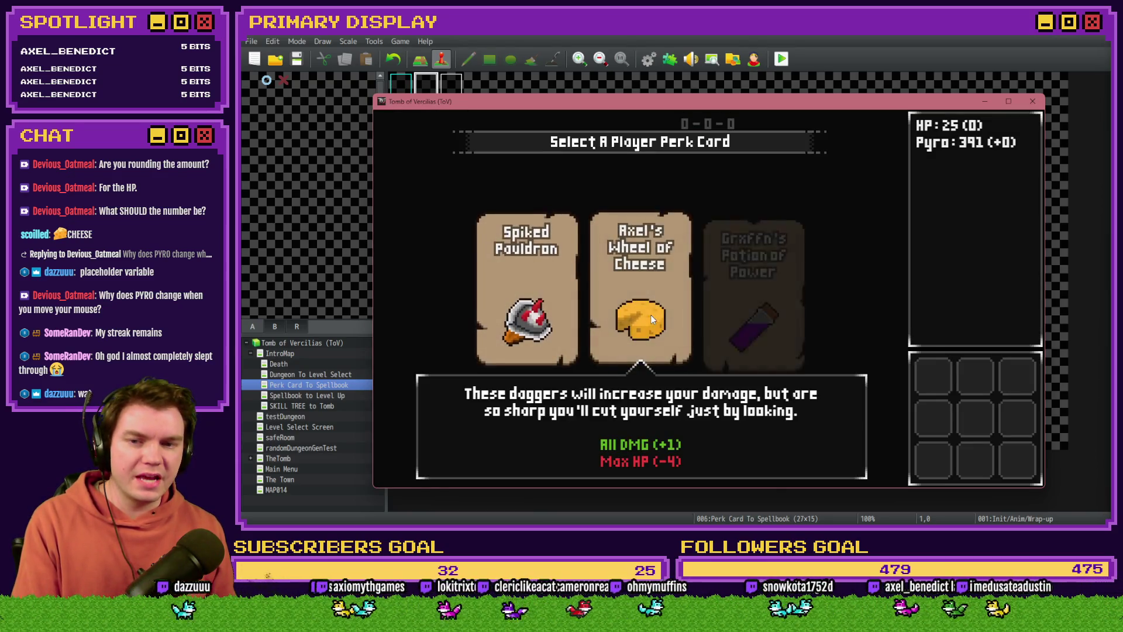
left_click(650, 316)
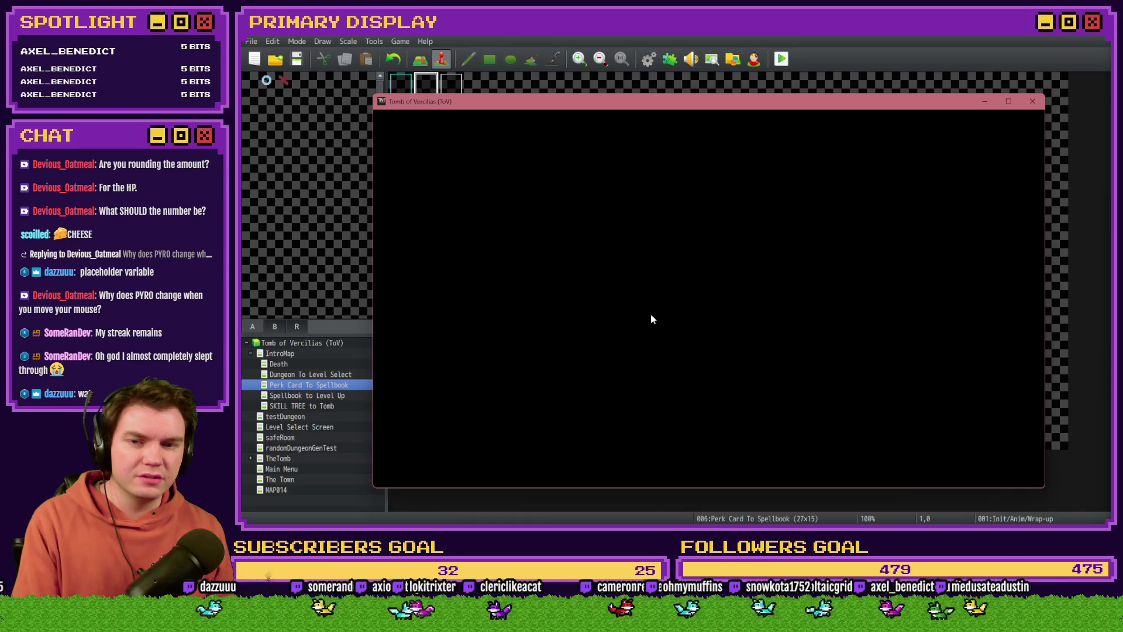
mouse_move(661, 286)
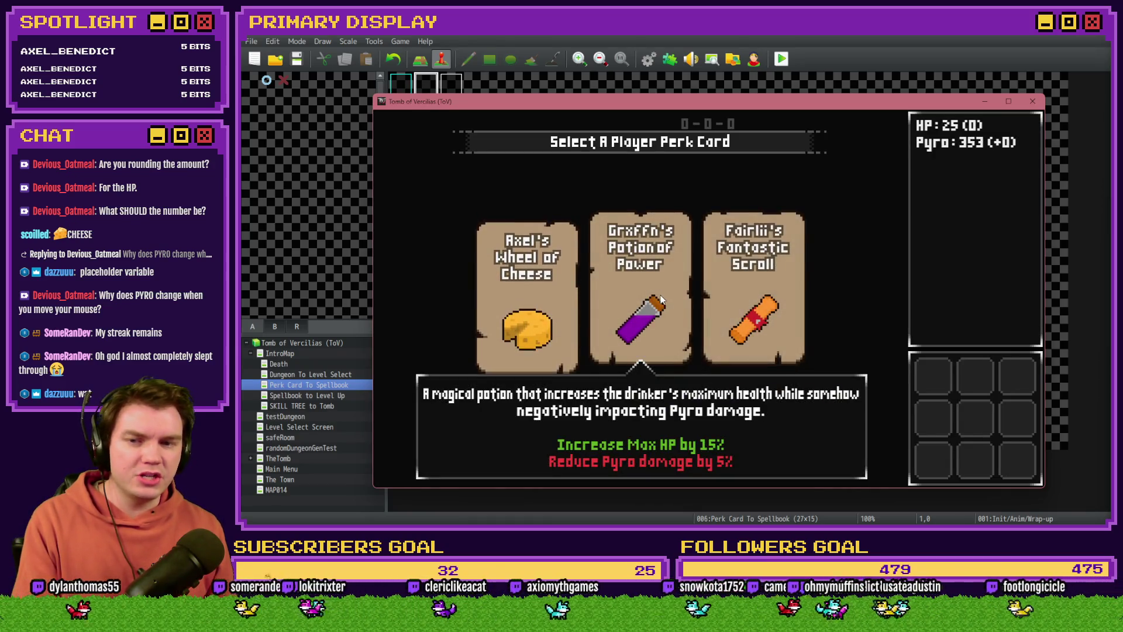
left_click(661, 297)
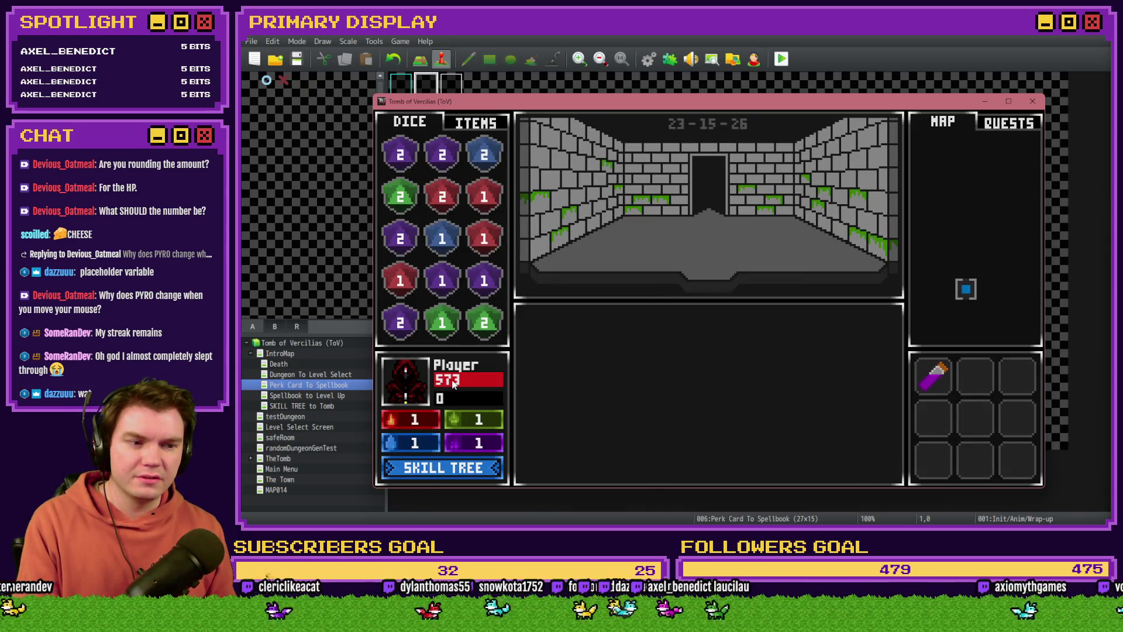
left_click(1032, 101)
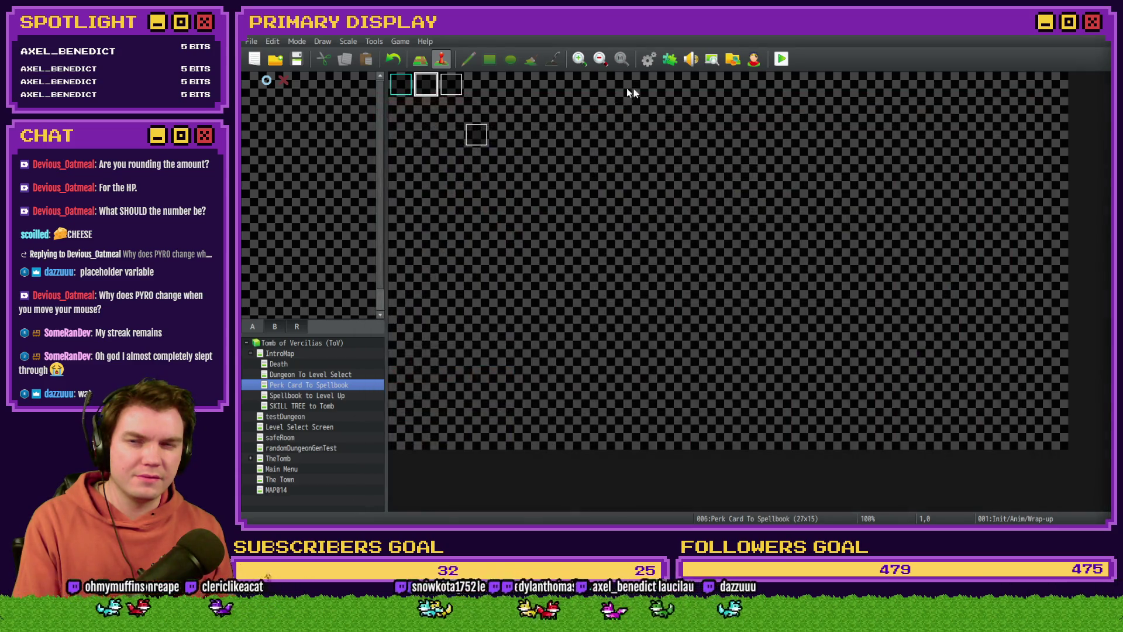
Look through the Init/Anim/Wrap-up event's pages and close it unchanged.
double_click(427, 87)
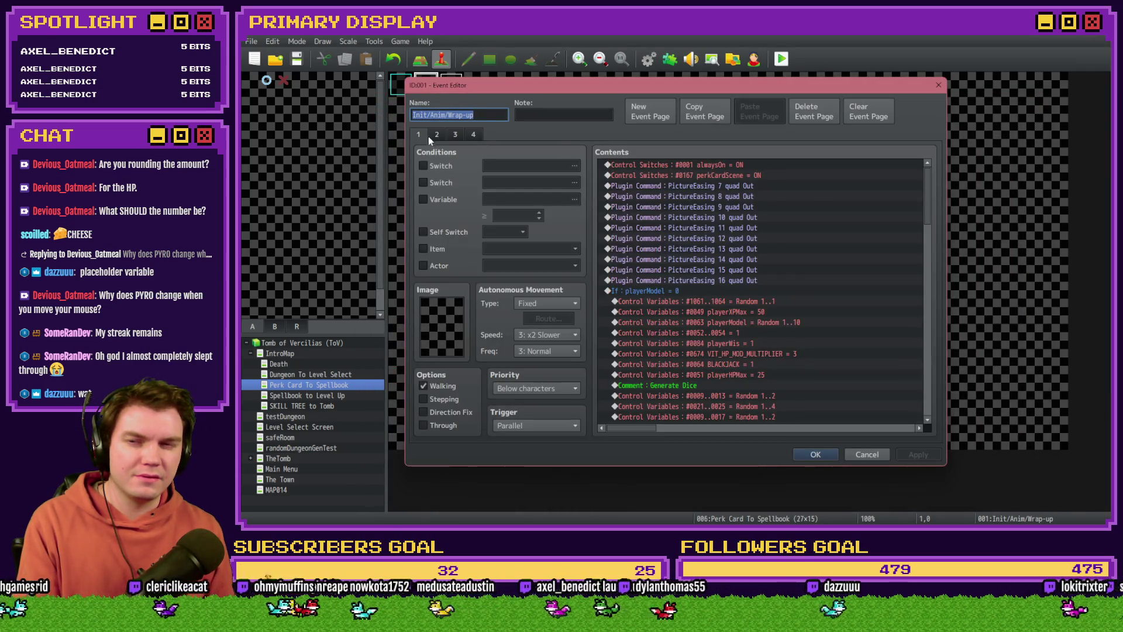
left_click(434, 135)
left_click(461, 133)
key("Escape")
Review the Selecting Perk event's commands, then open the applyPerkCardStats common event in the Database.
double_click(454, 89)
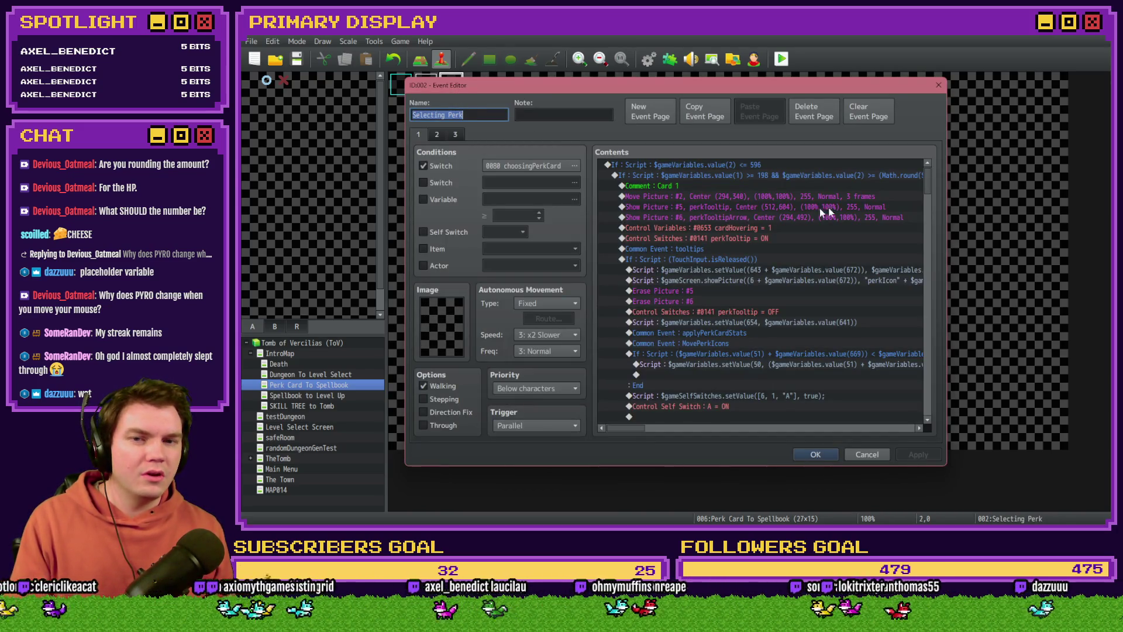
mouse_move(925, 181)
left_mouse_down()
mouse_move(922, 252)
mouse_move(932, 180)
left_mouse_up()
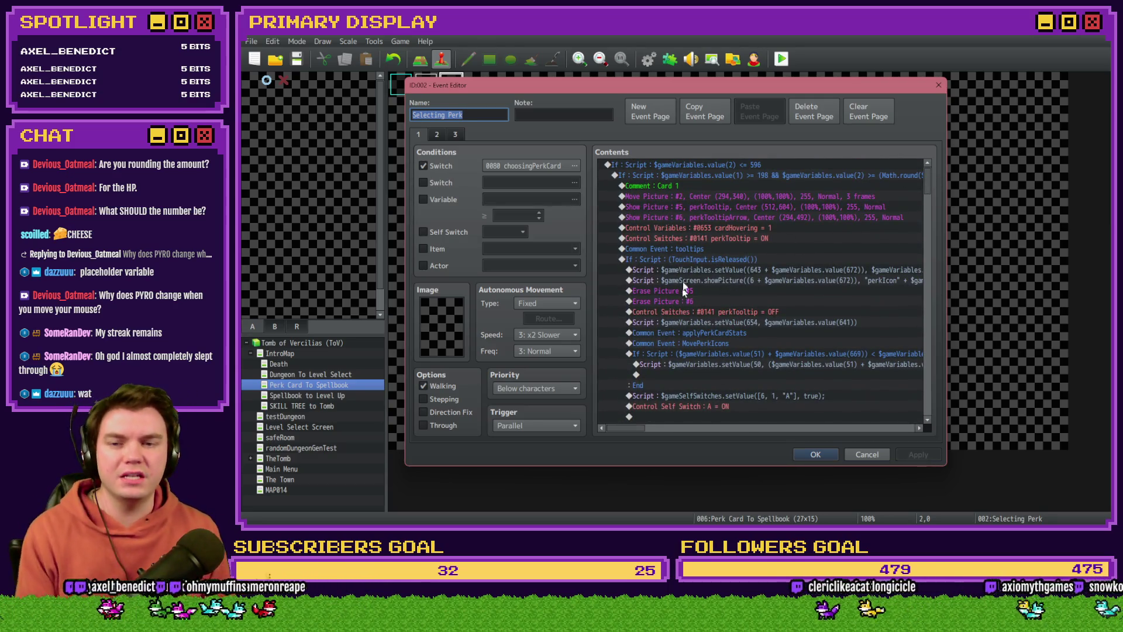
scroll(682, 281, "down", 1)
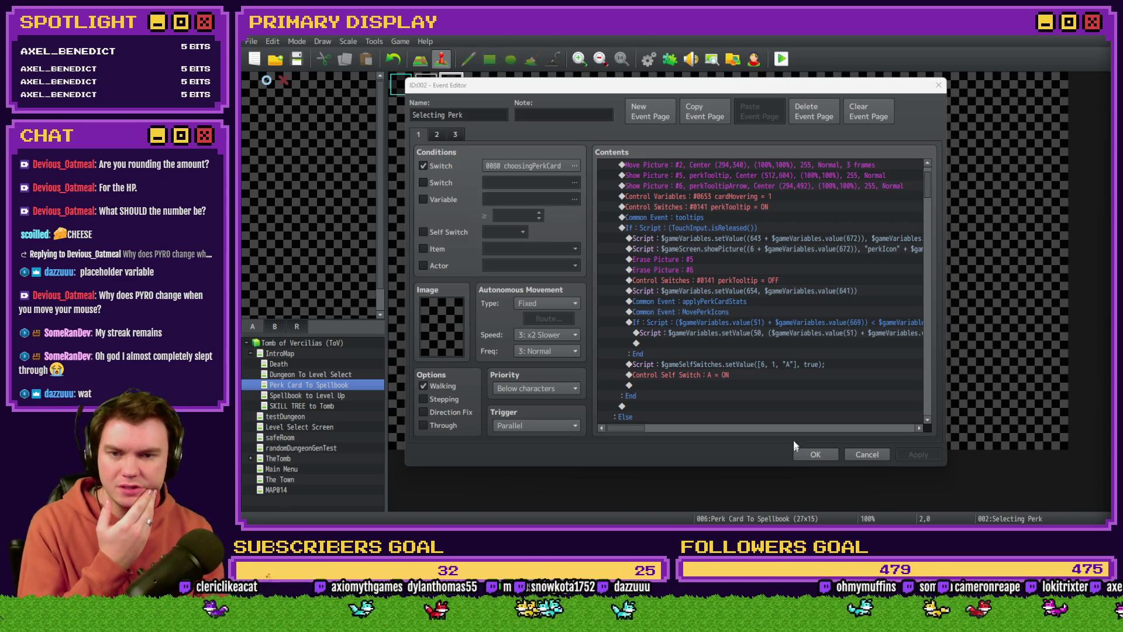
key("Escape")
left_click(647, 60)
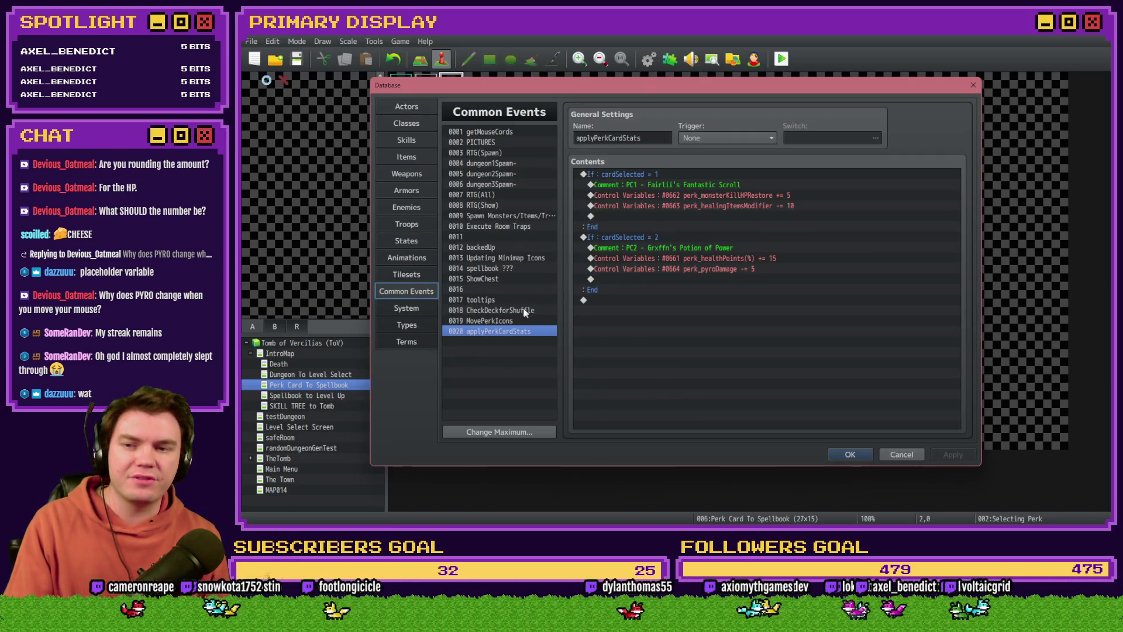
Leave the Database and open the player HP setup script in the Init/Anim/Wrap-up event.
key("Escape")
double_click(401, 85)
scroll(761, 293, "down", 10)
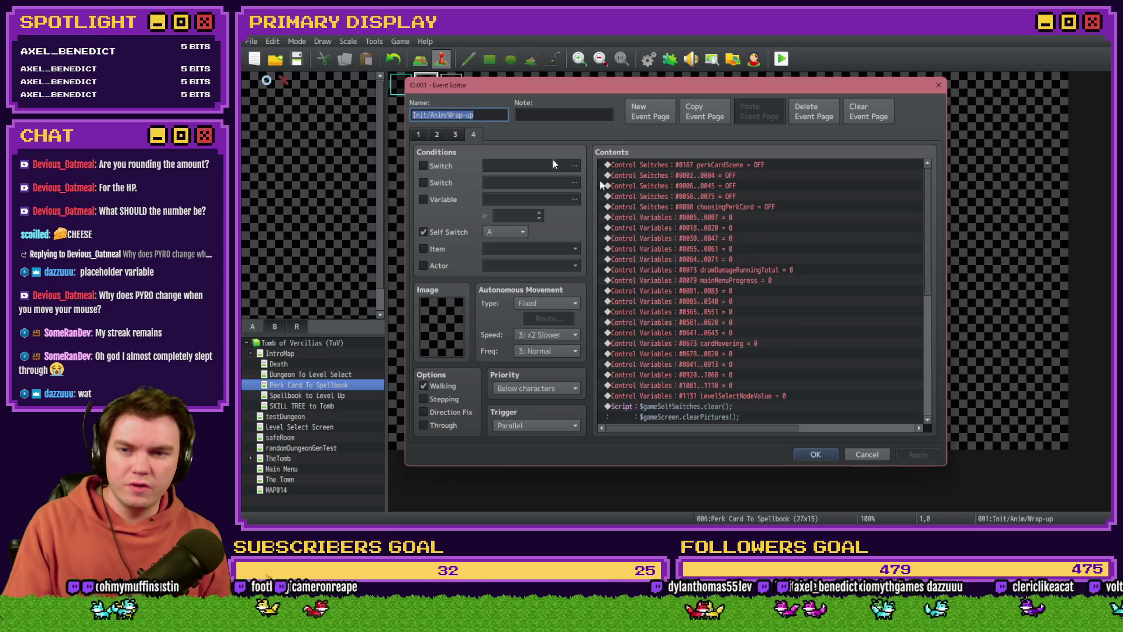
double_click(763, 290)
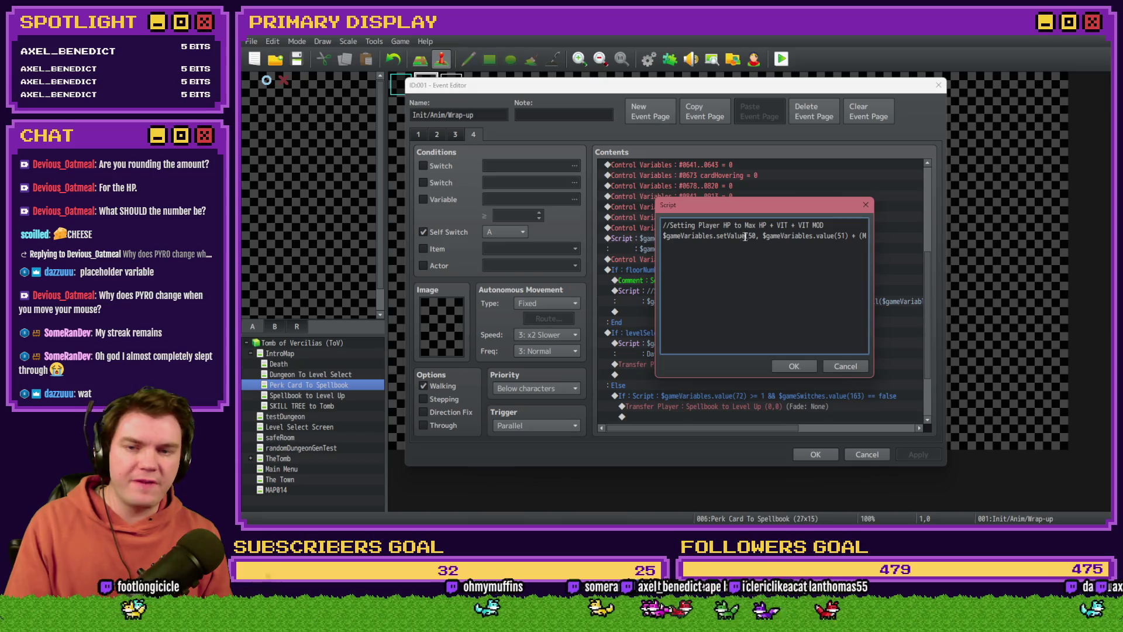
Inspect the HP formula, starting at its variable id and moving to the variable 661 reference.
double_click(751, 236)
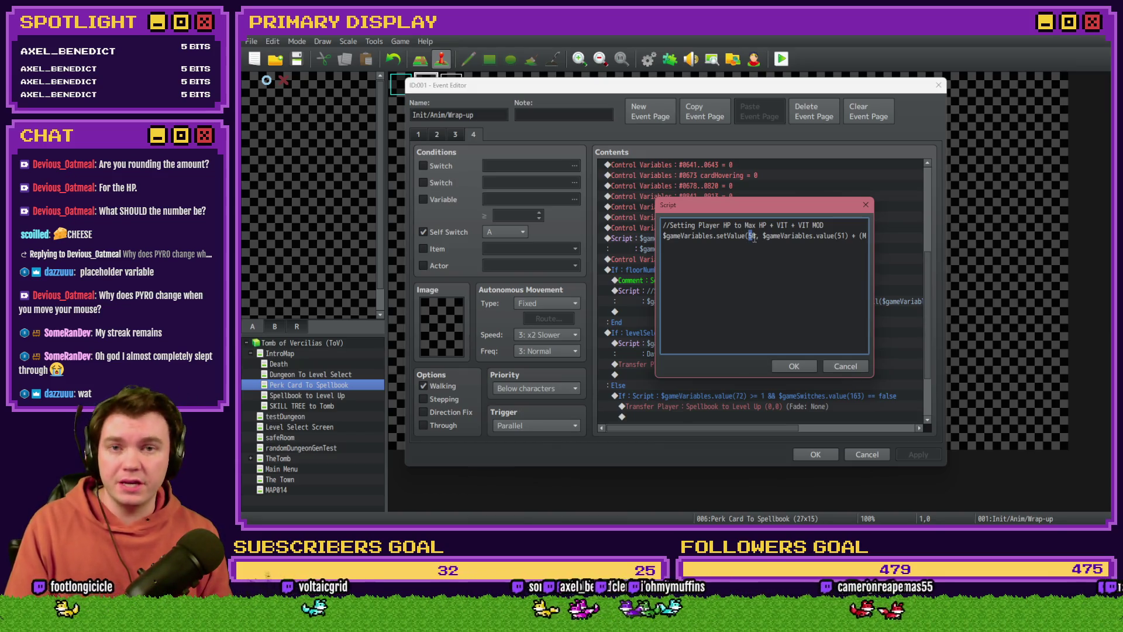
left_click(765, 237)
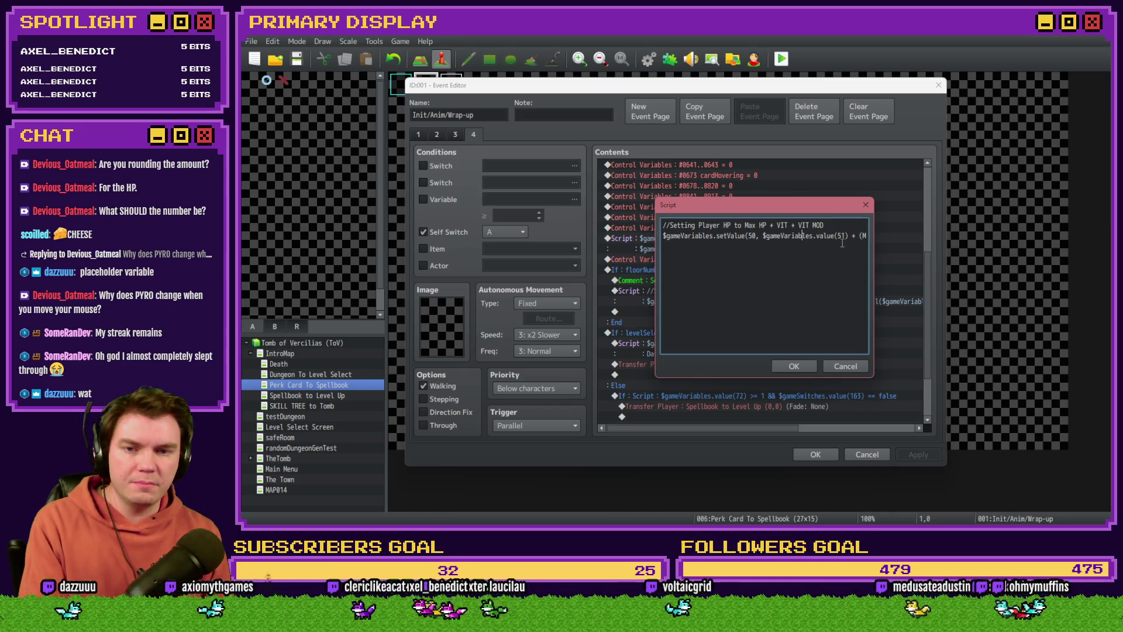
key("Right")
key("Right")
key("Right")
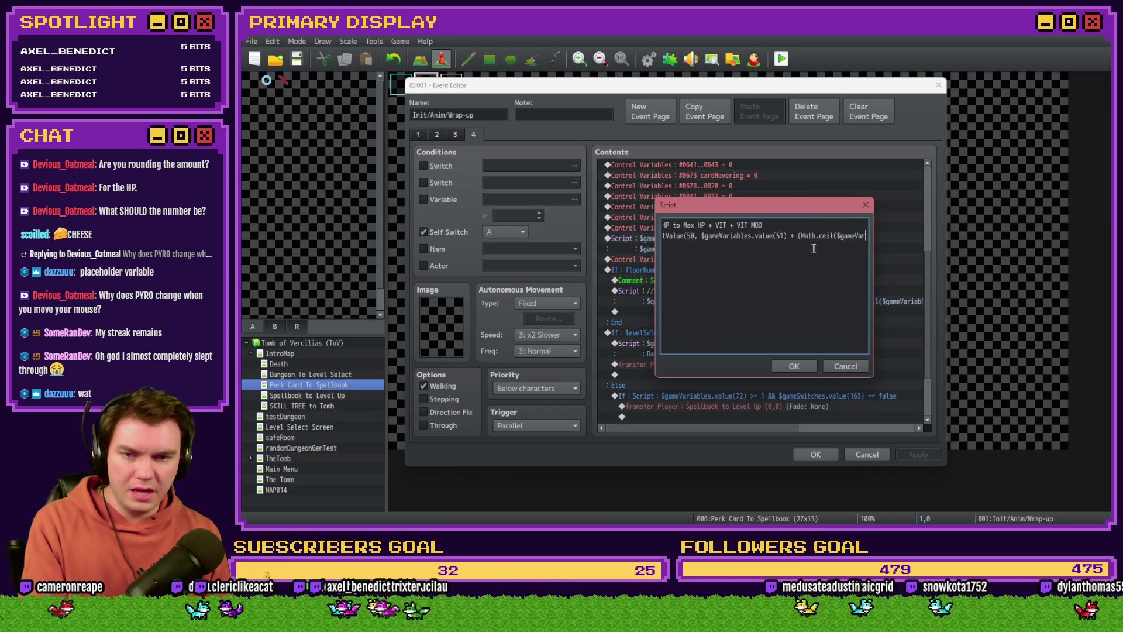
key("Right")
key("Right")
key("Right")
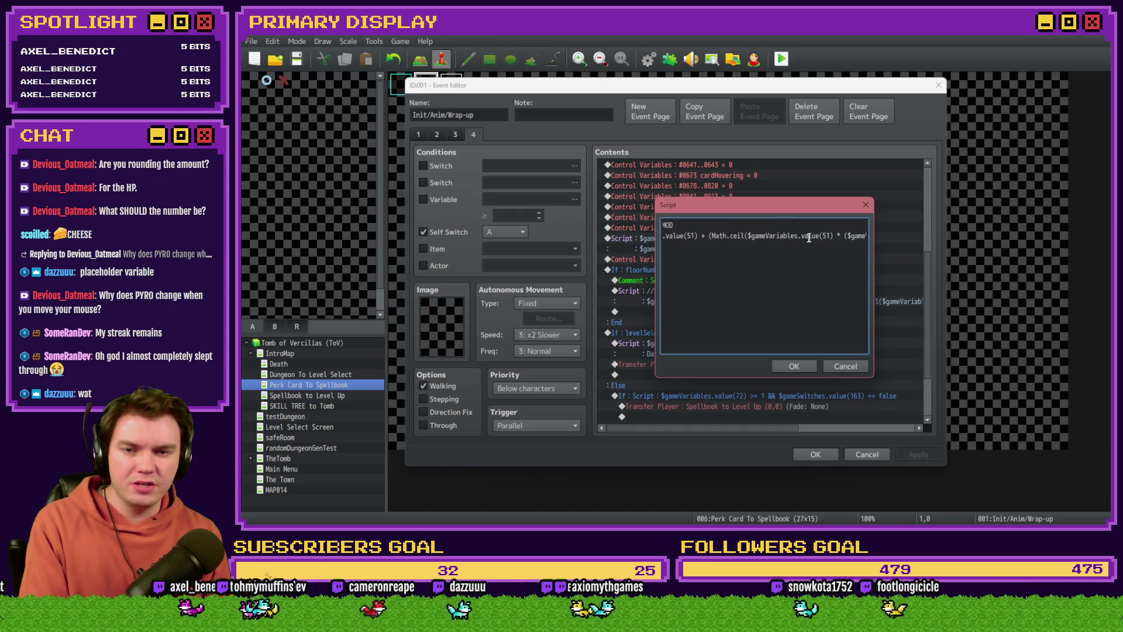
key("Right")
key("Right")
key("Right")
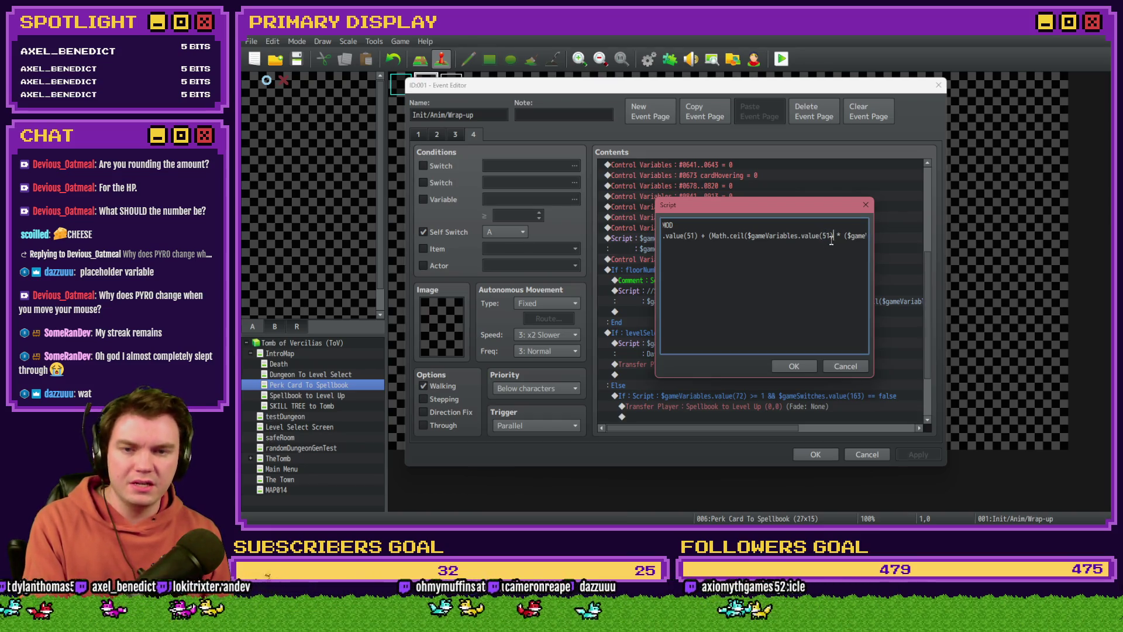
key("Right")
key("Right")
key("Right")
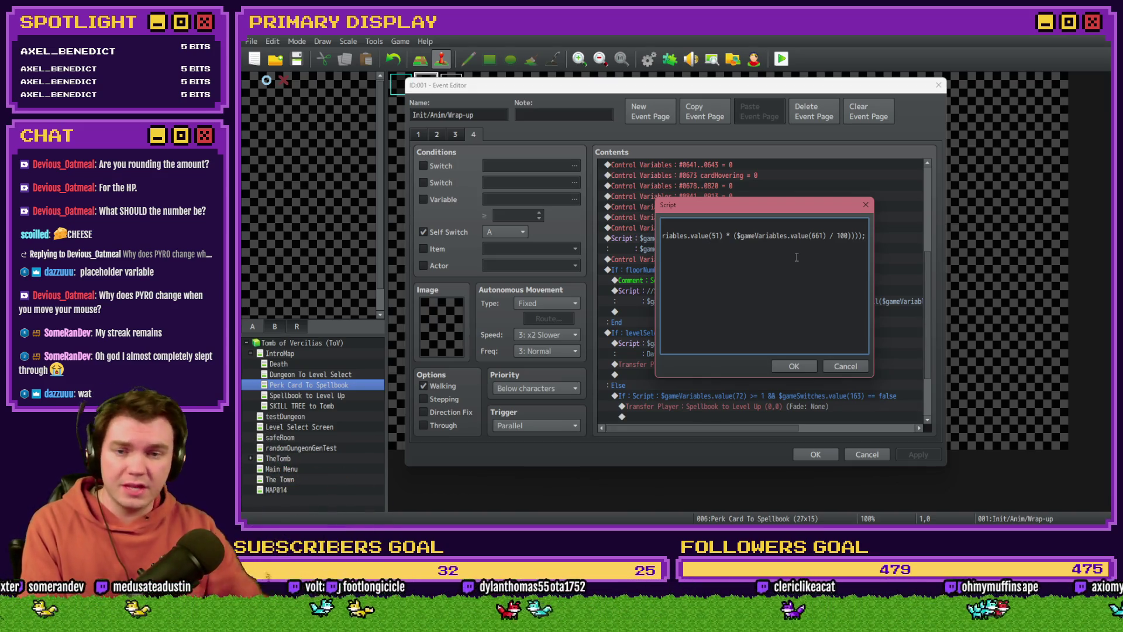
left_click_drag(738, 235, 824, 236)
left_click(824, 237)
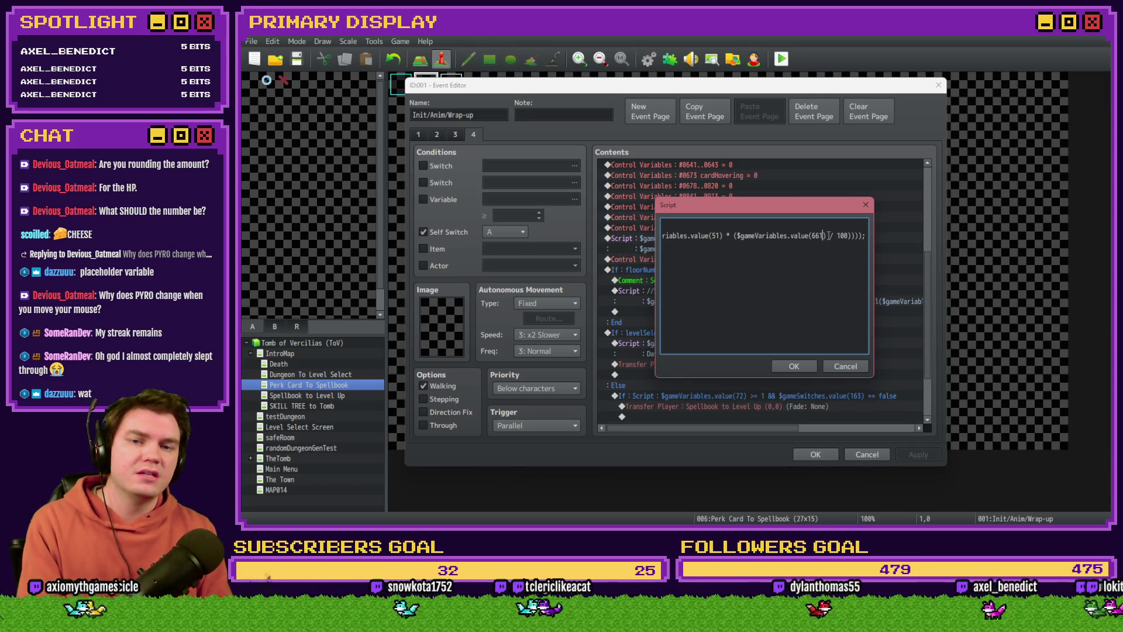
Finish the formula as Math.ceil of variable 51 times variable 661 / 100 and confirm.
left_click_drag(829, 235, 846, 235)
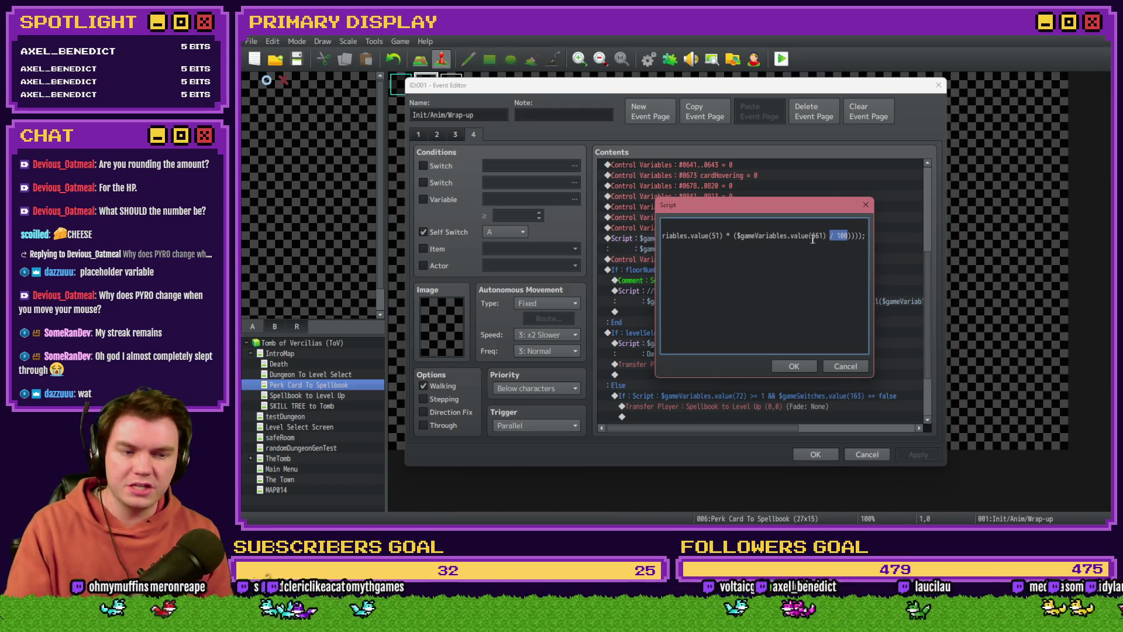
left_click_drag(722, 238, 646, 240)
left_click(728, 237)
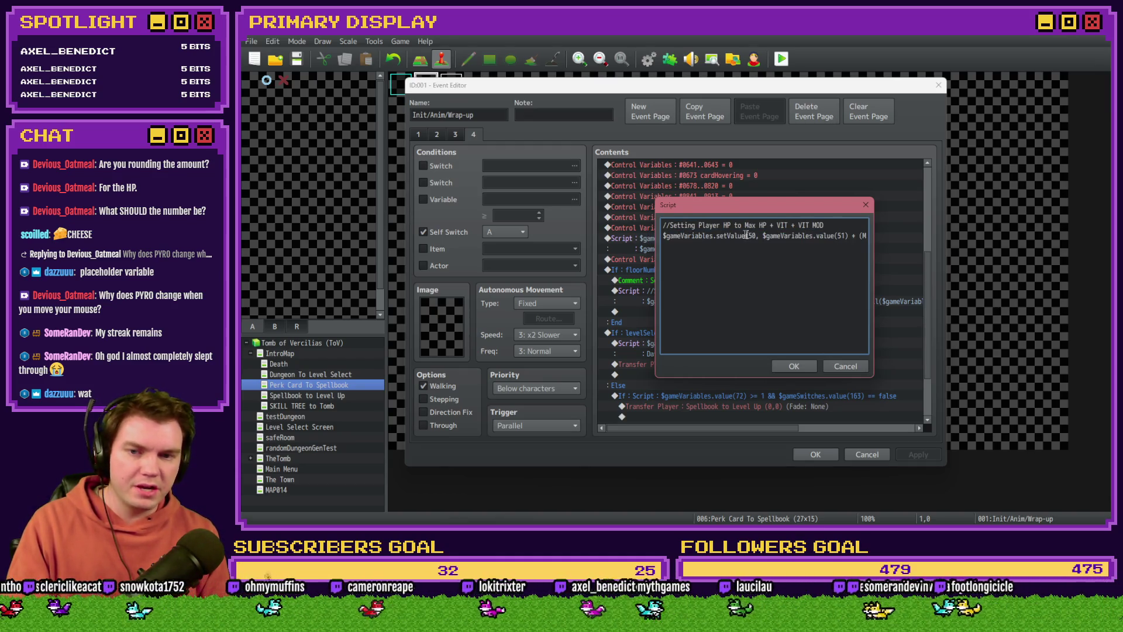
left_click_drag(862, 235, 876, 235)
left_click(840, 235)
left_click(819, 235)
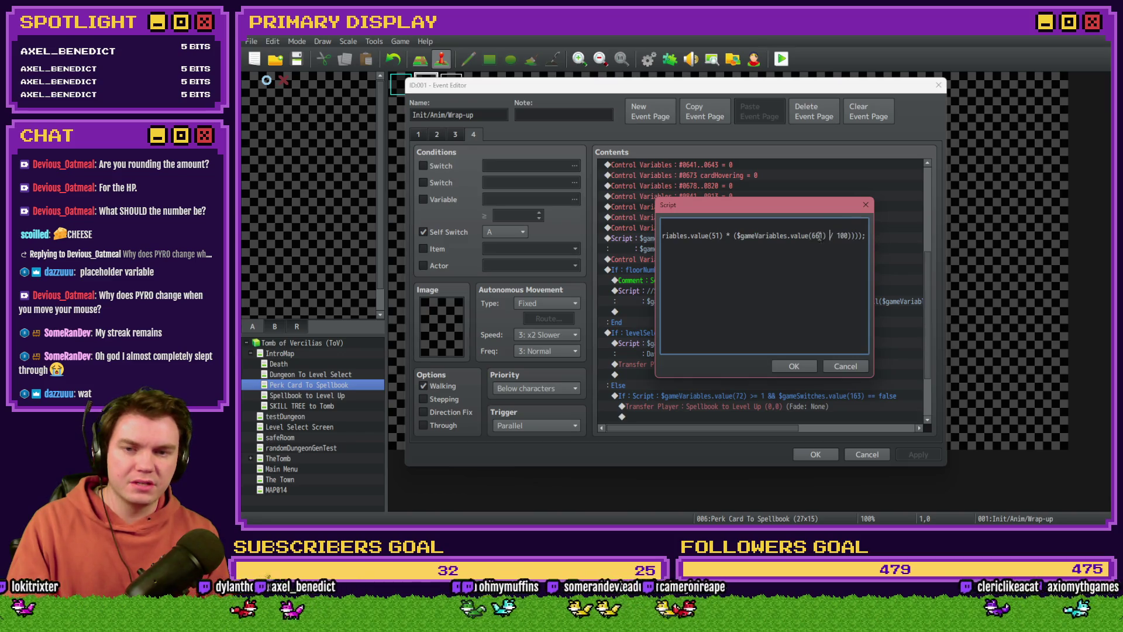
left_click_drag(739, 235, 855, 235)
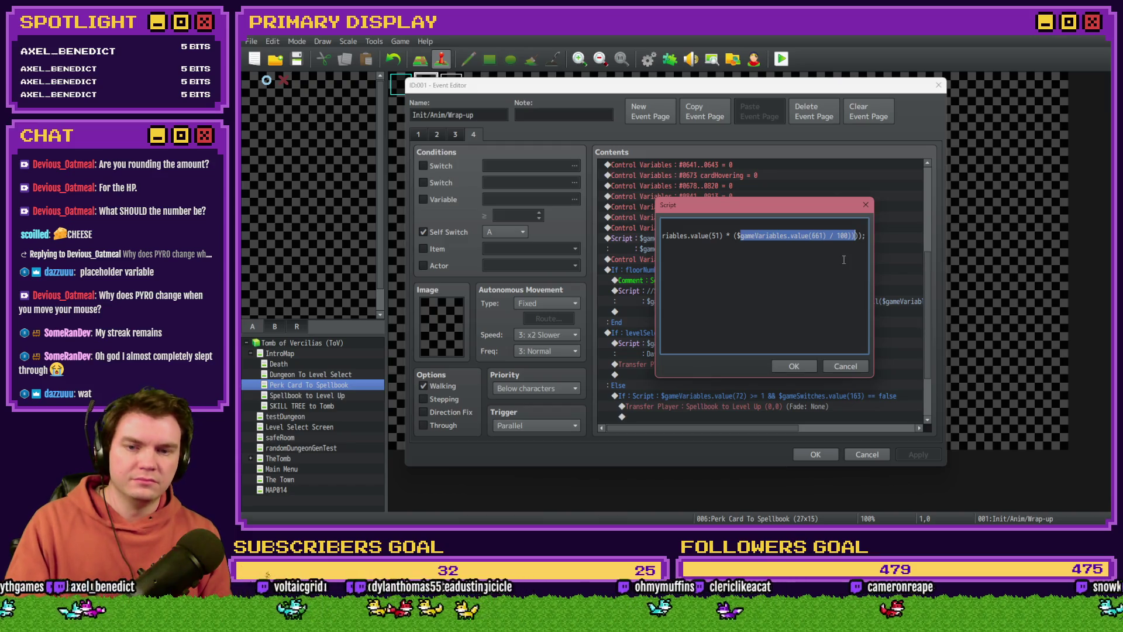
left_click(807, 360)
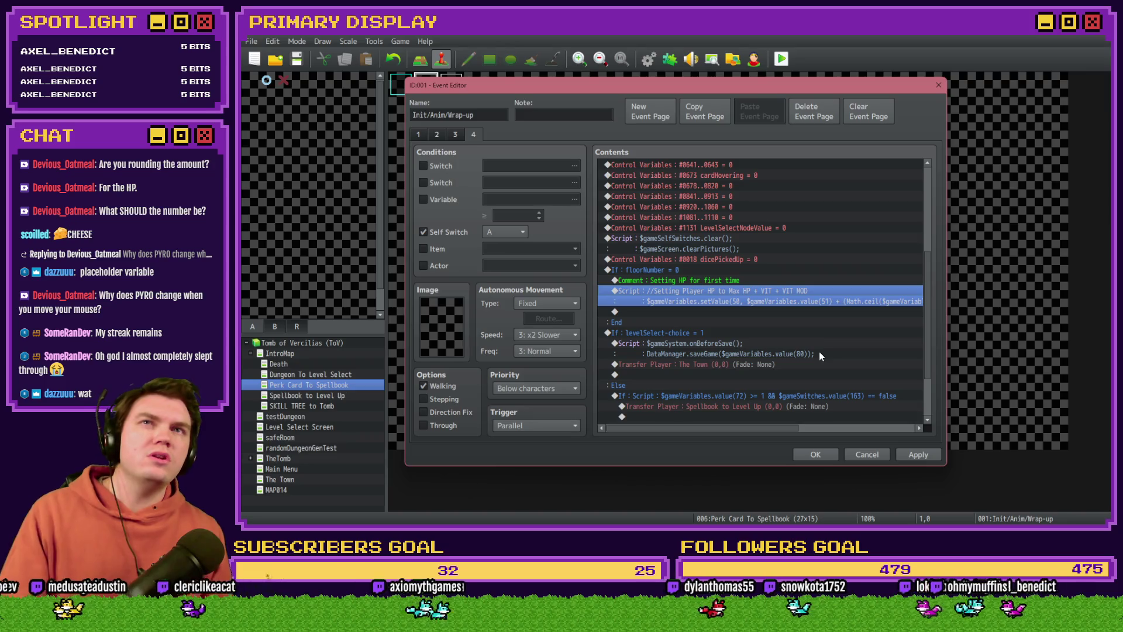
left_click(802, 450)
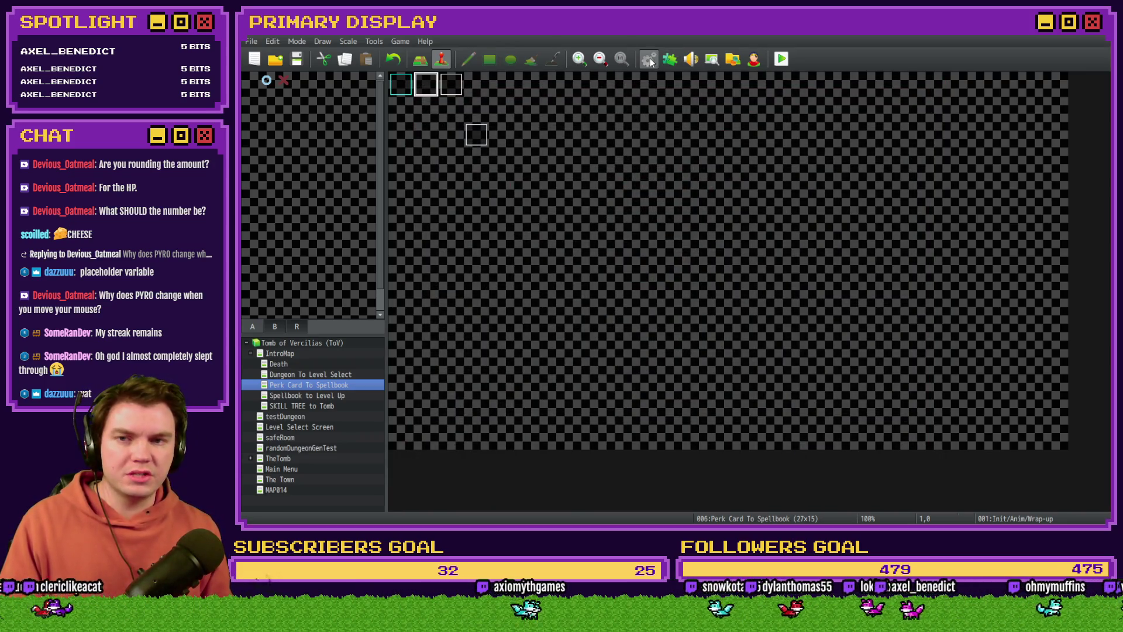
left_click(648, 59)
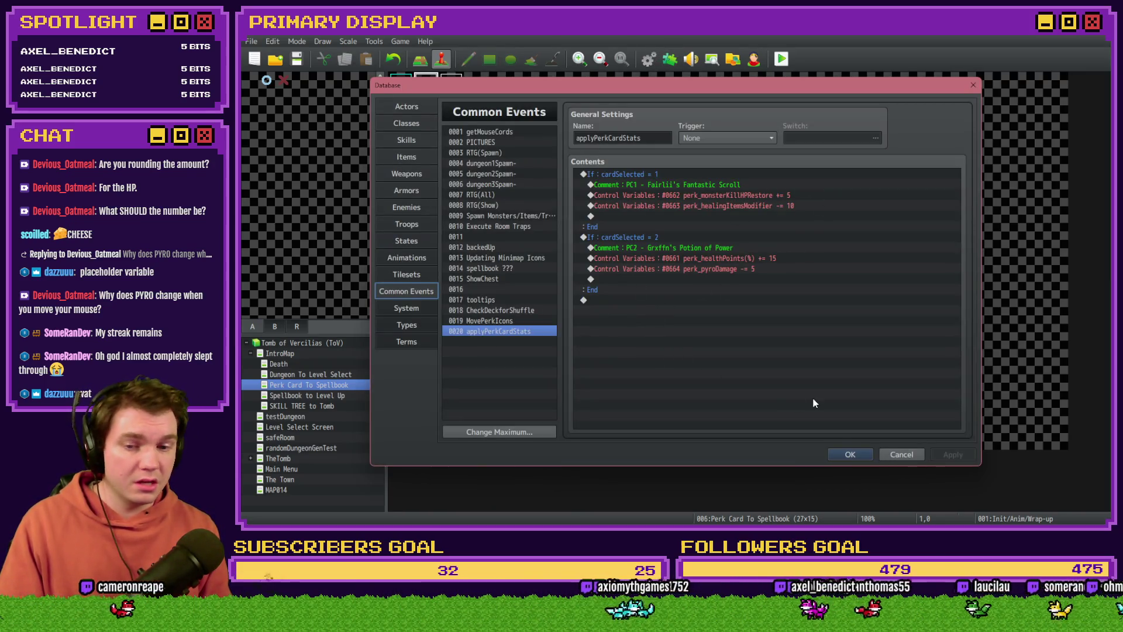
left_click(849, 455)
double_click(427, 82)
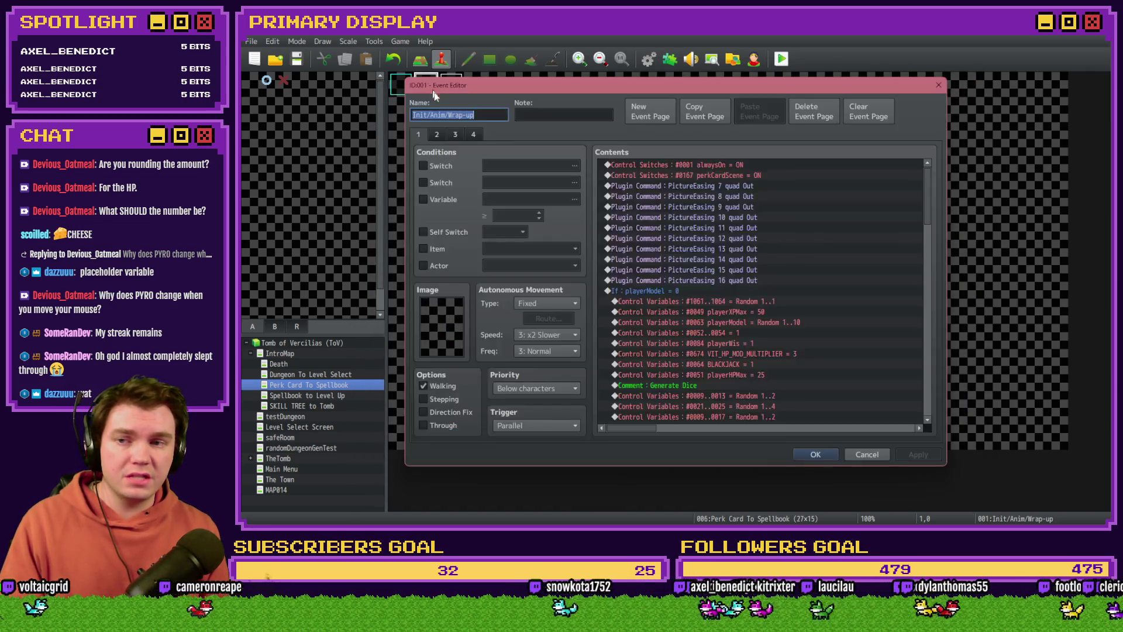
left_click(460, 132)
key("Escape")
left_click(459, 95)
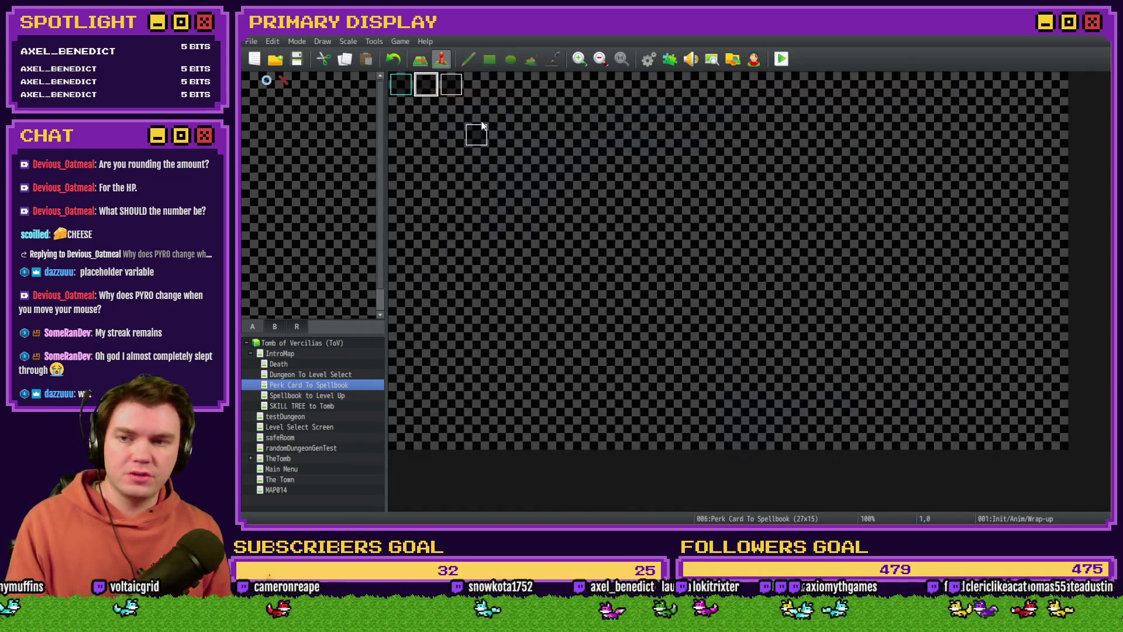
double_click(460, 95)
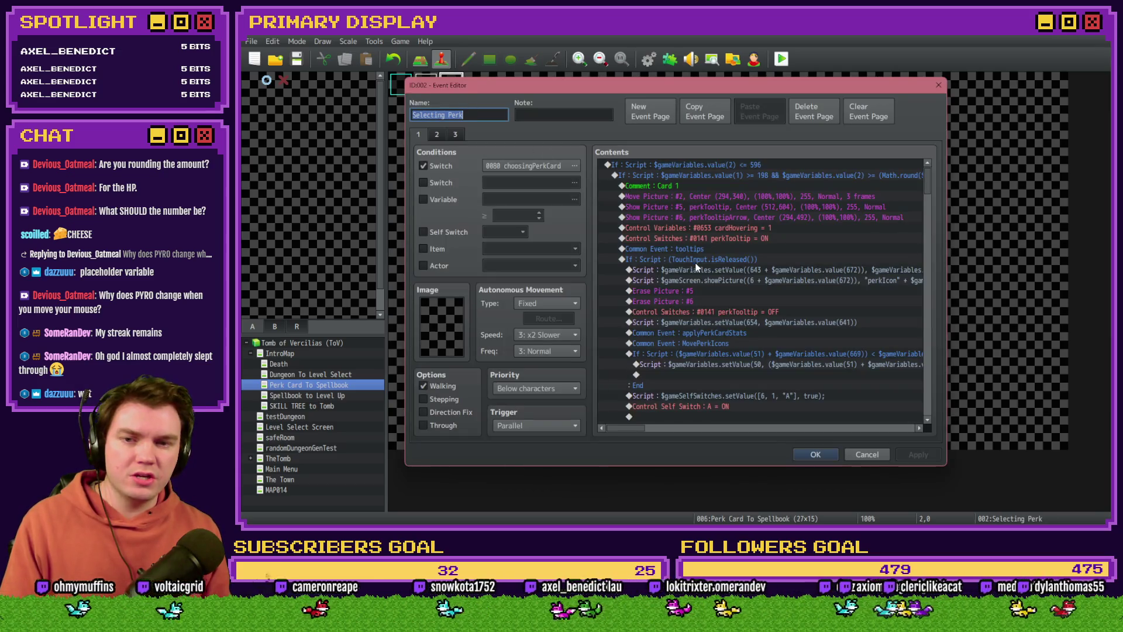
left_click(687, 189)
scroll(687, 193, "down", 8)
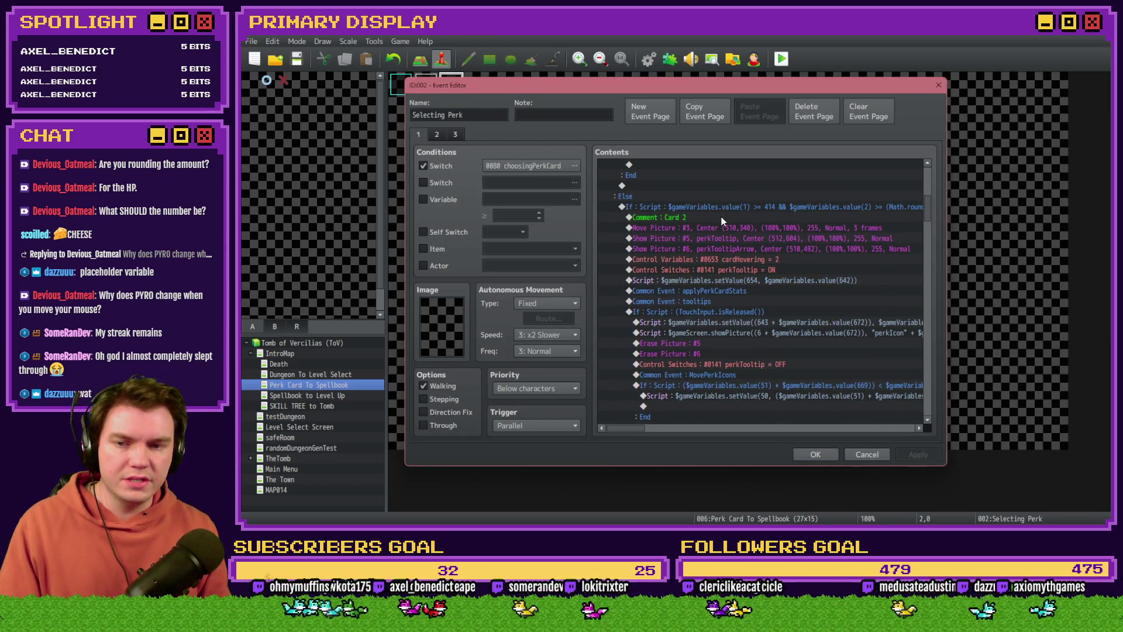
scroll(721, 221, "up", 8)
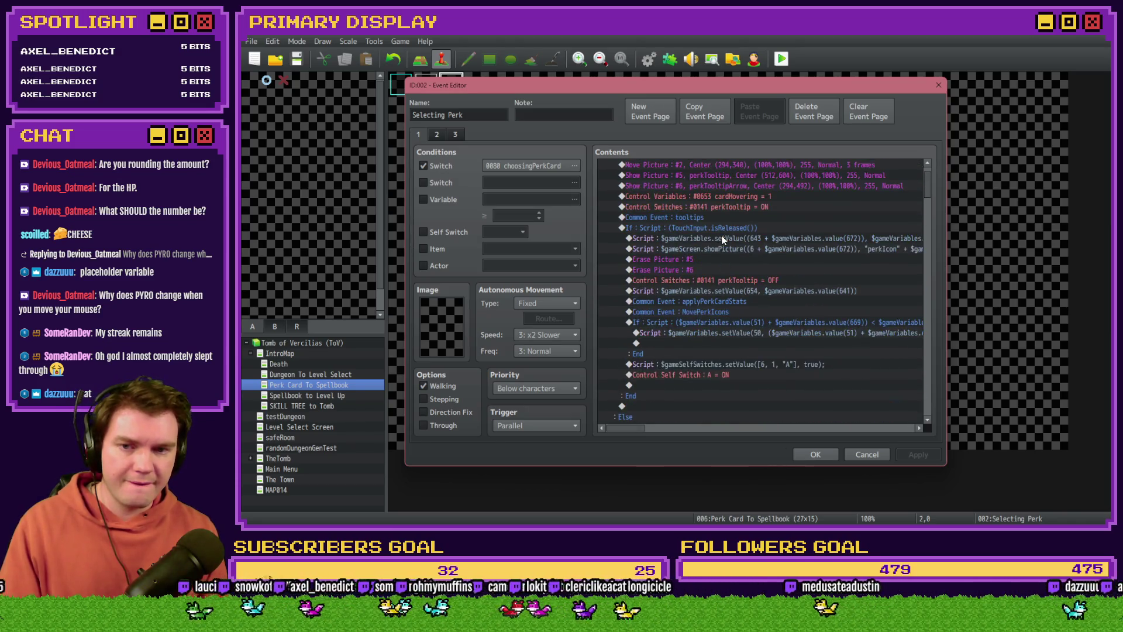
scroll(723, 240, "down", 1)
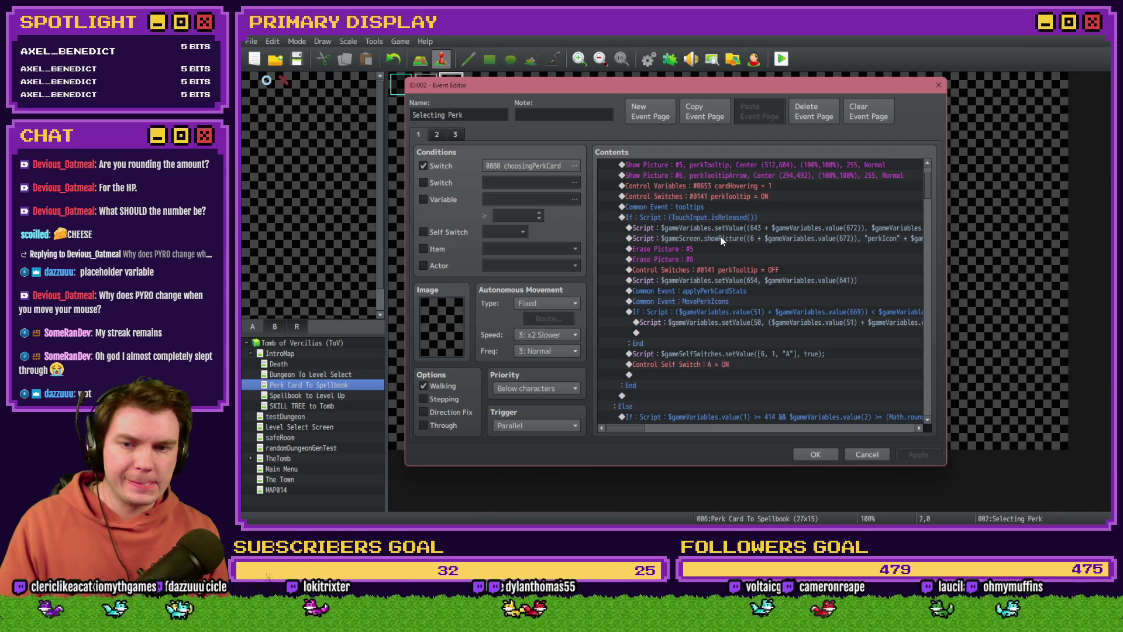
scroll(720, 237, "down", 4)
scroll(720, 236, "down", 3)
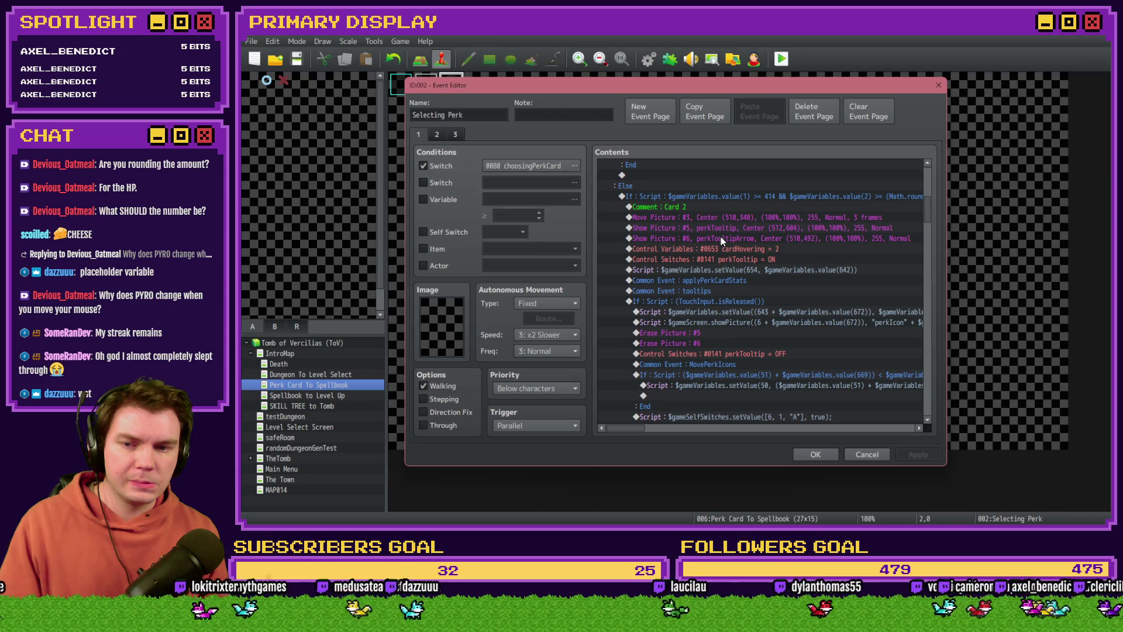
scroll(706, 290, "up", 5)
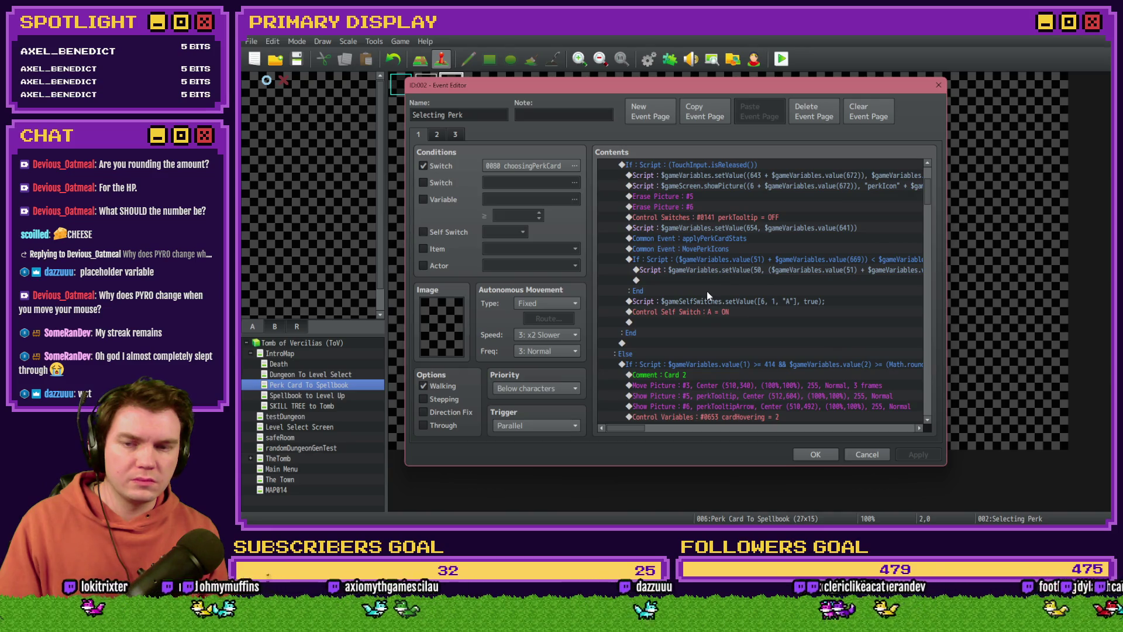
scroll(707, 290, "up", 1)
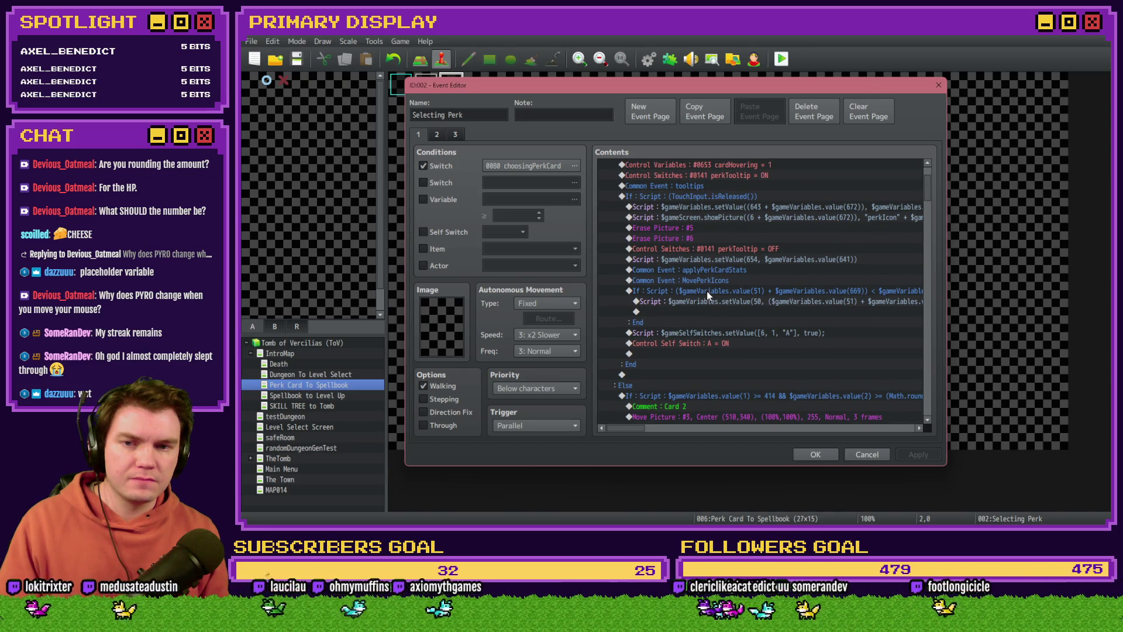
scroll(706, 291, "down", 4)
scroll(708, 290, "down", 2)
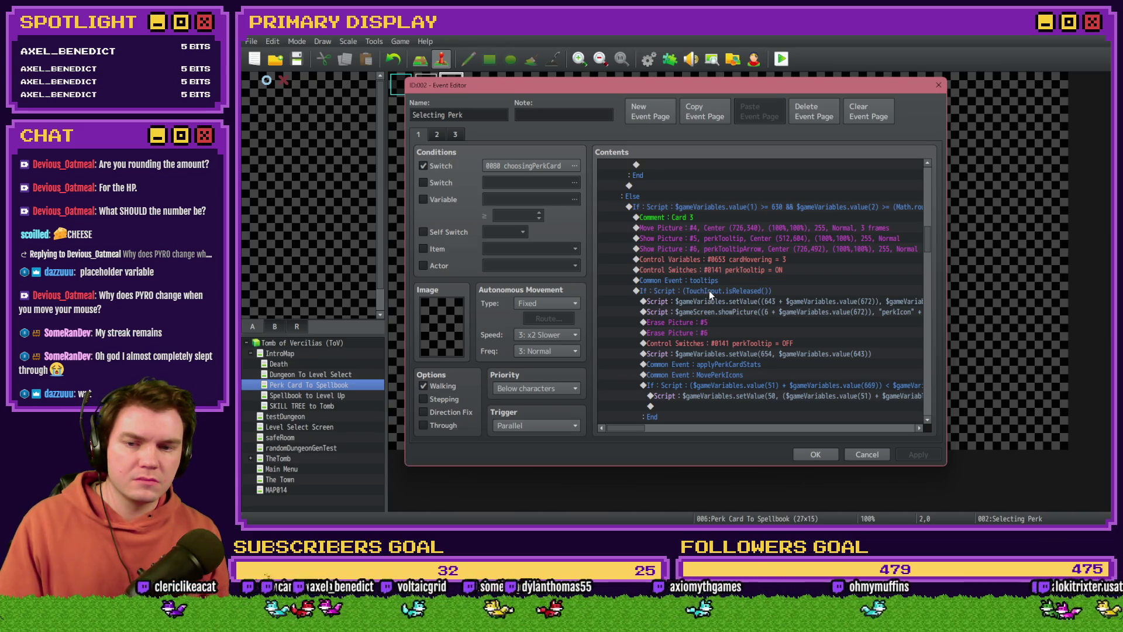
scroll(709, 290, "down", 2)
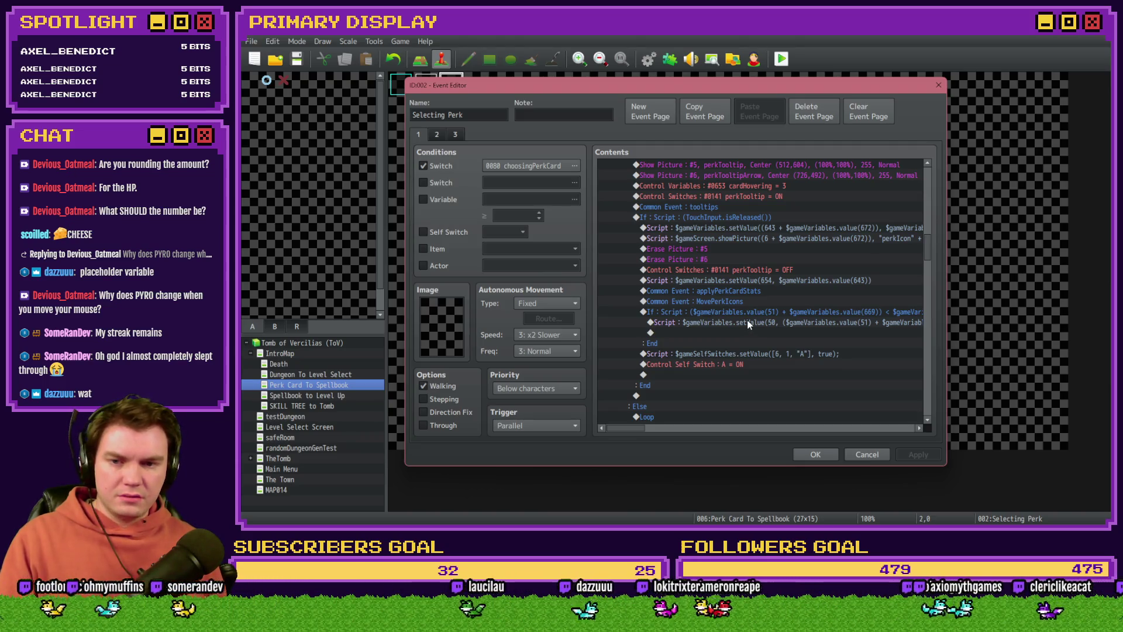
scroll(747, 326, "up", 1)
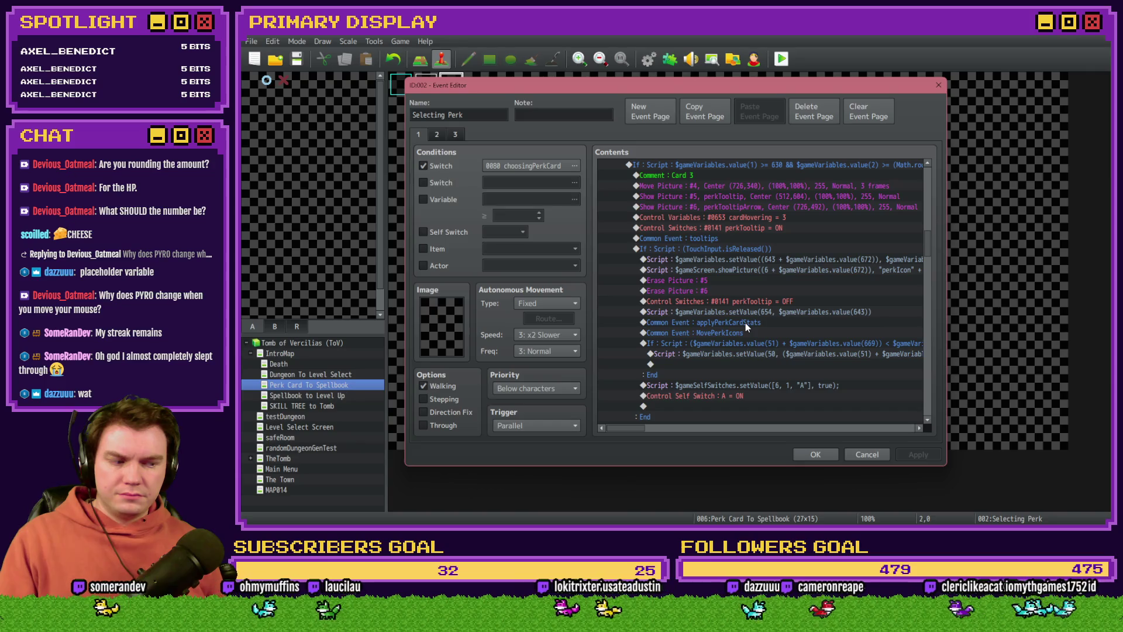
scroll(743, 332, "down", 4)
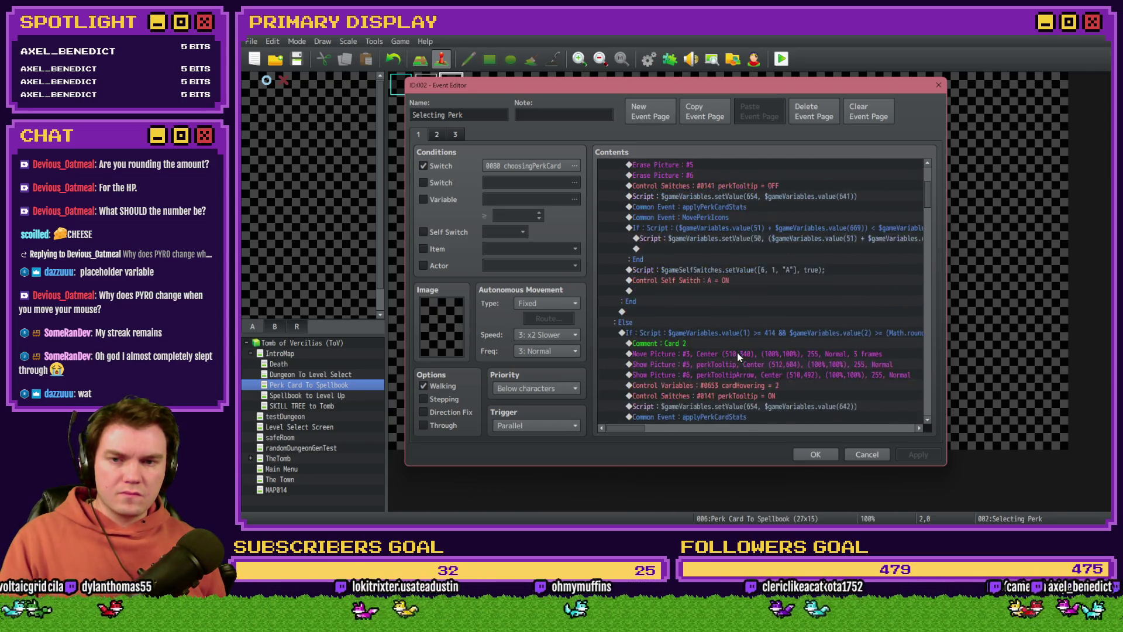
scroll(737, 353, "up", 4)
left_click(803, 450)
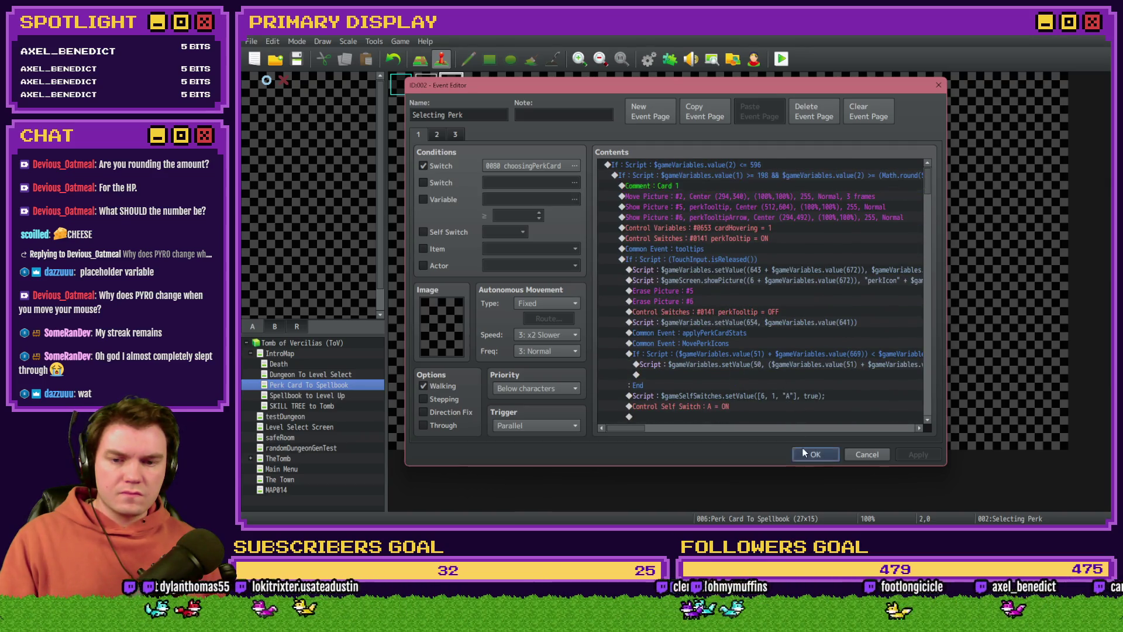
left_click(645, 60)
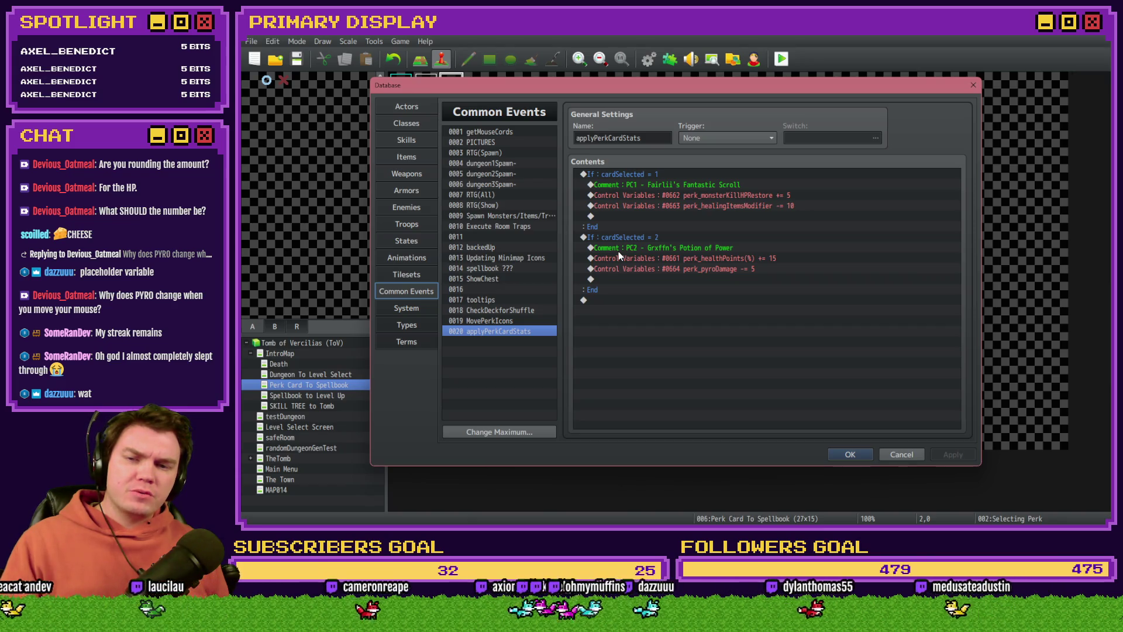
left_click(671, 260)
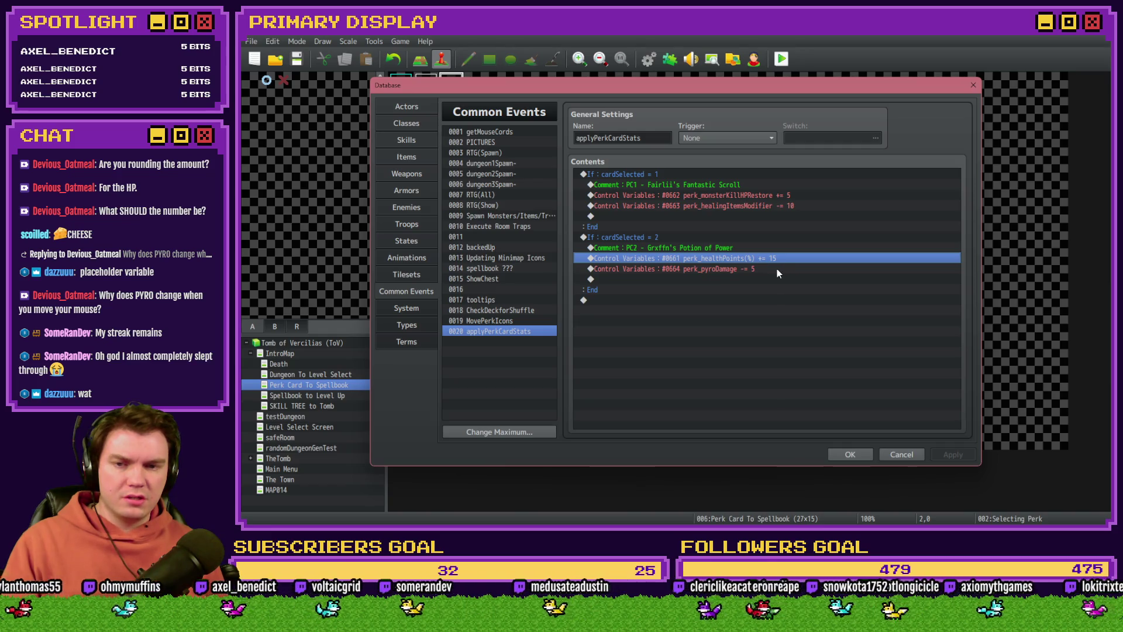
left_click(848, 452)
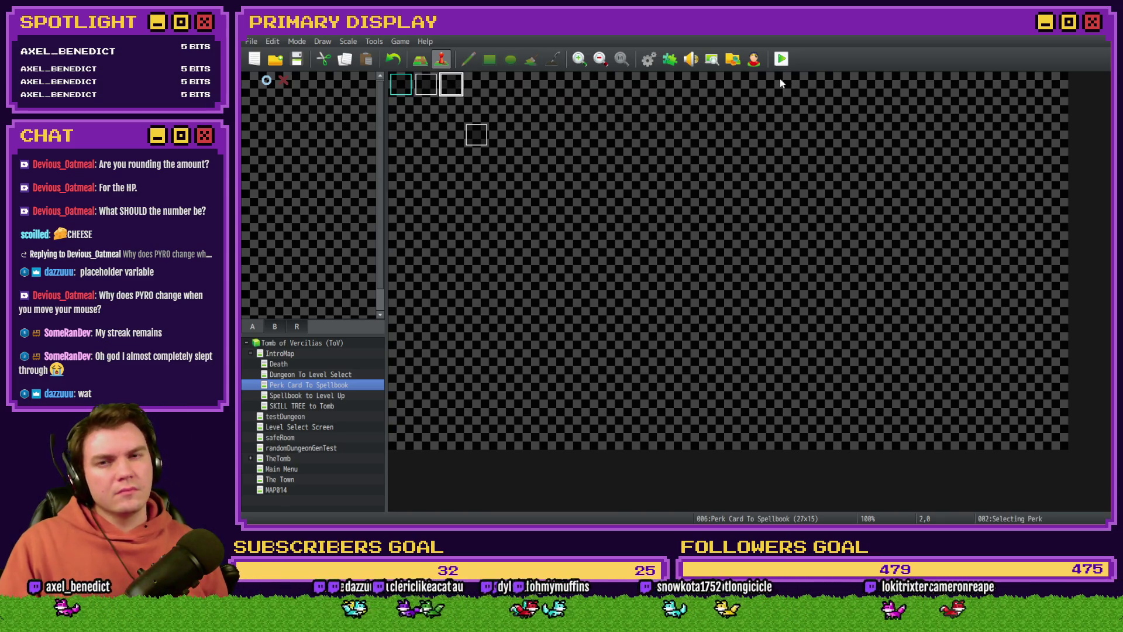
Save and start a playtest, then reroll twice and take Grxffn's Potion of Power.
left_click(781, 60)
left_click(631, 293)
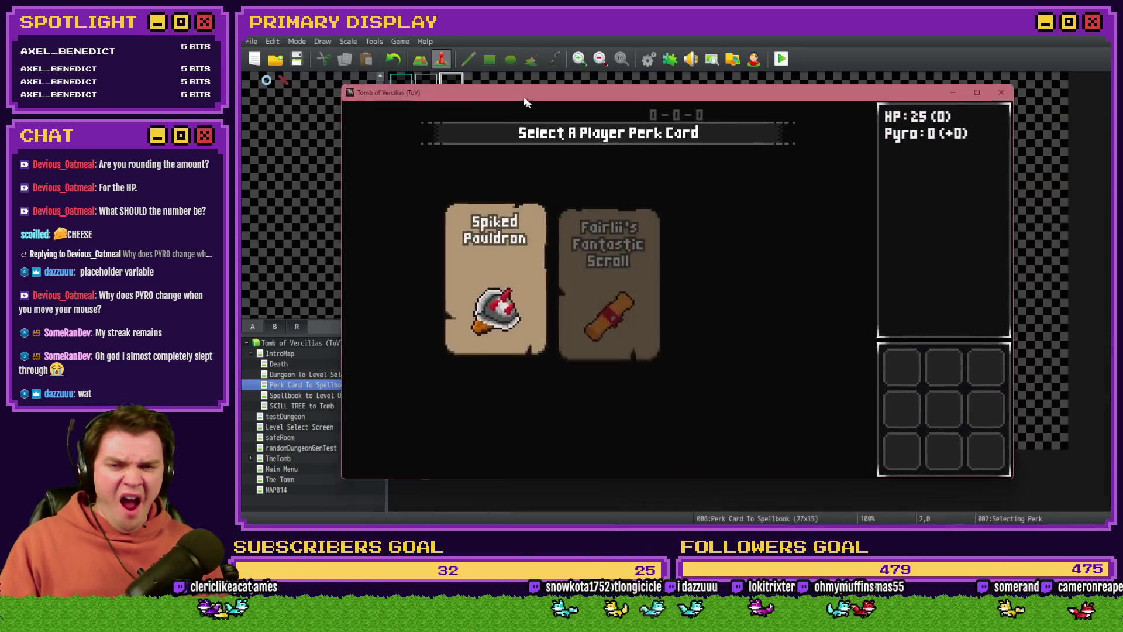
mouse_move(555, 251)
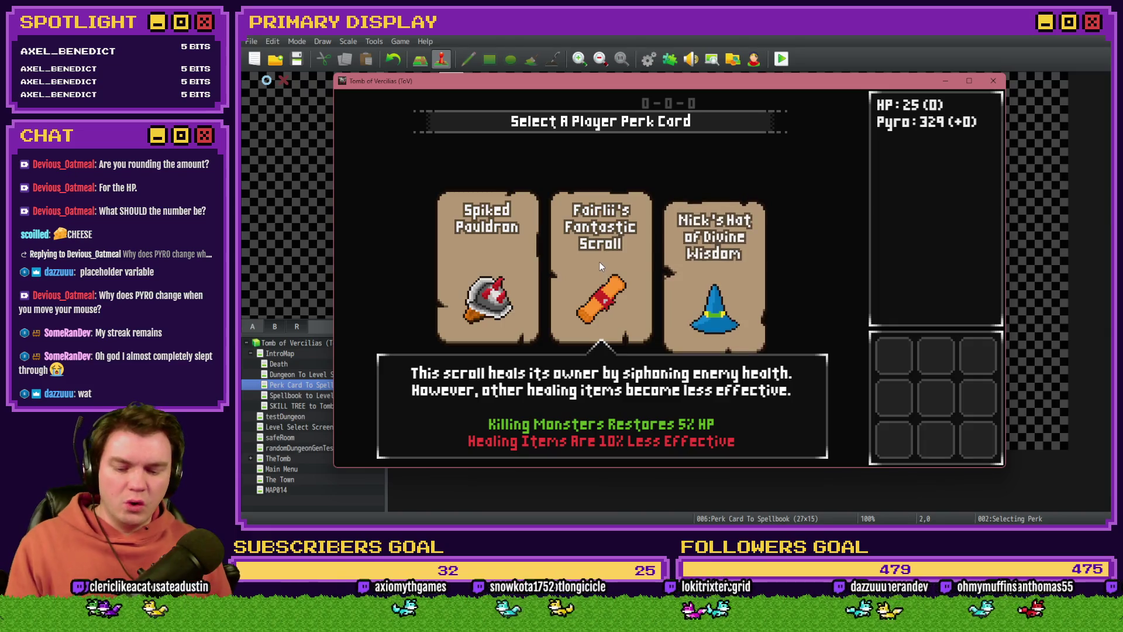
left_click(598, 261)
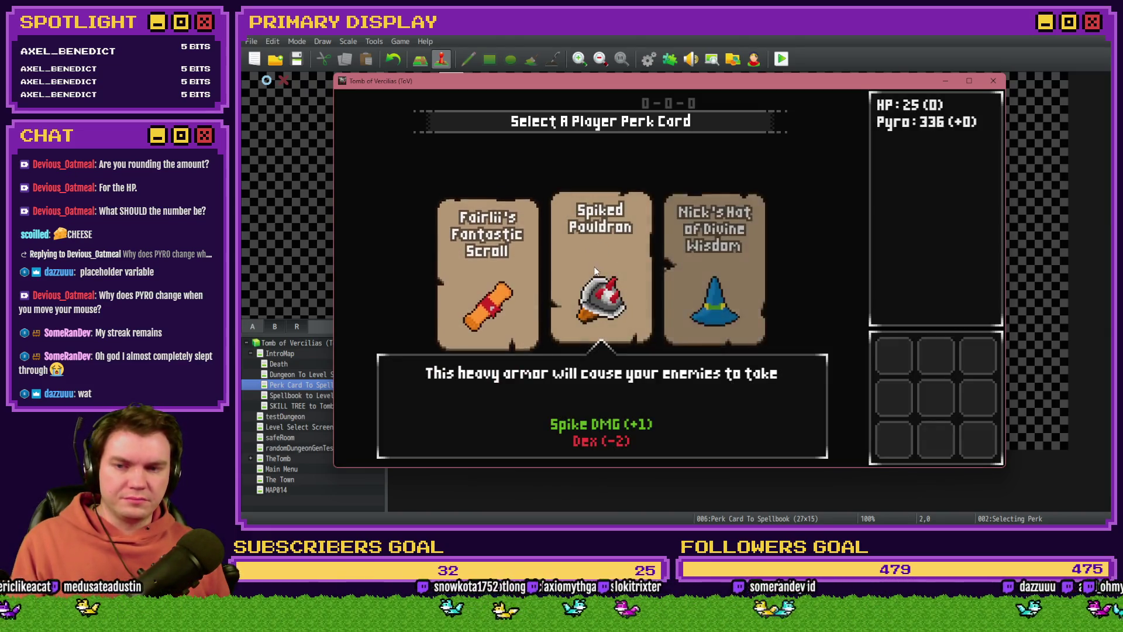
left_click(594, 265)
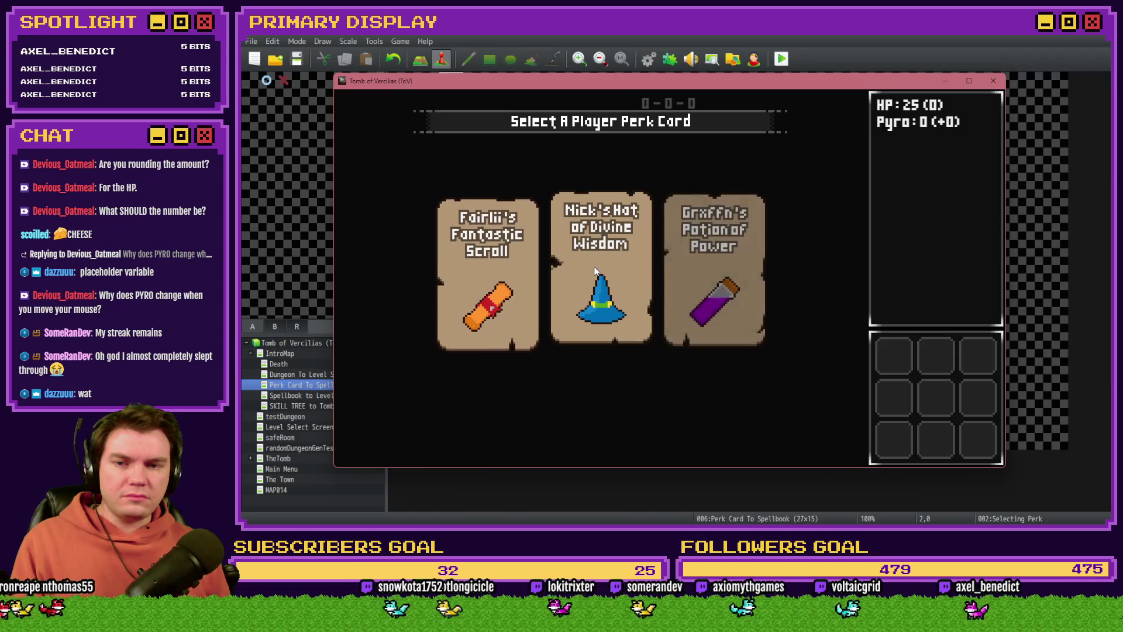
mouse_move(717, 291)
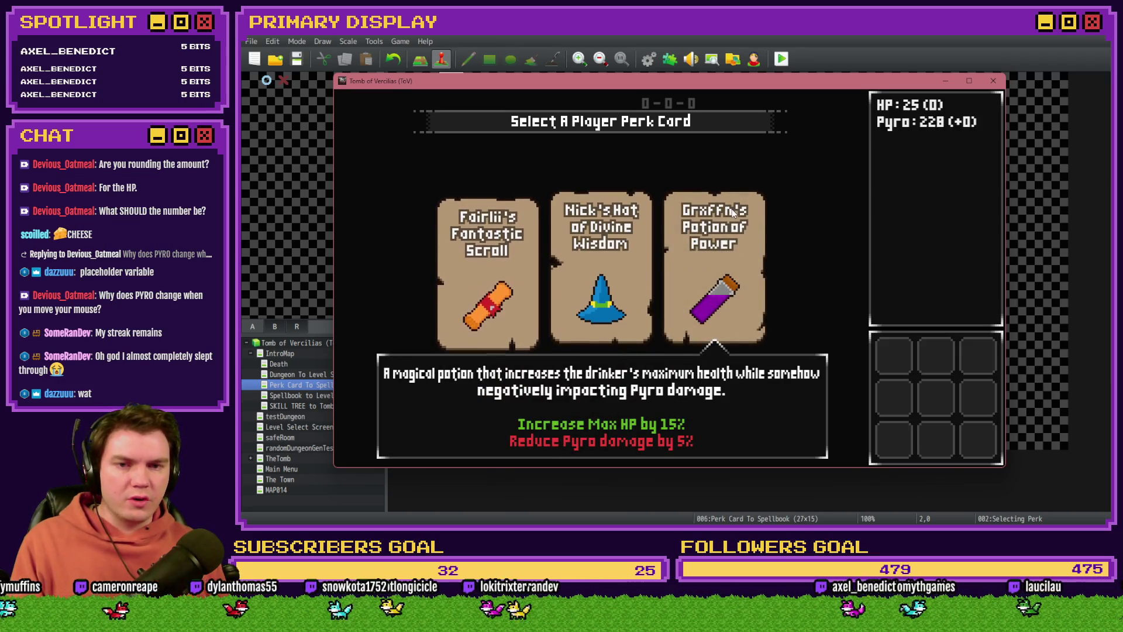
left_click(736, 323)
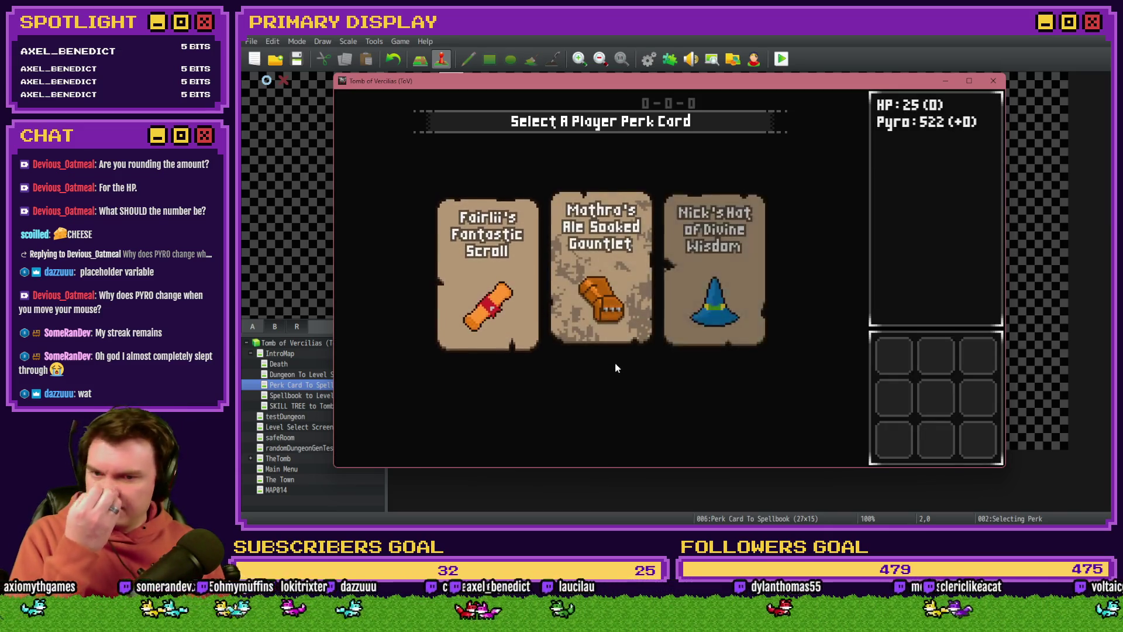
Reroll repeatedly, take the Potion of Power twice more, leaving 1979 HP, then close the playtest.
left_click(615, 364)
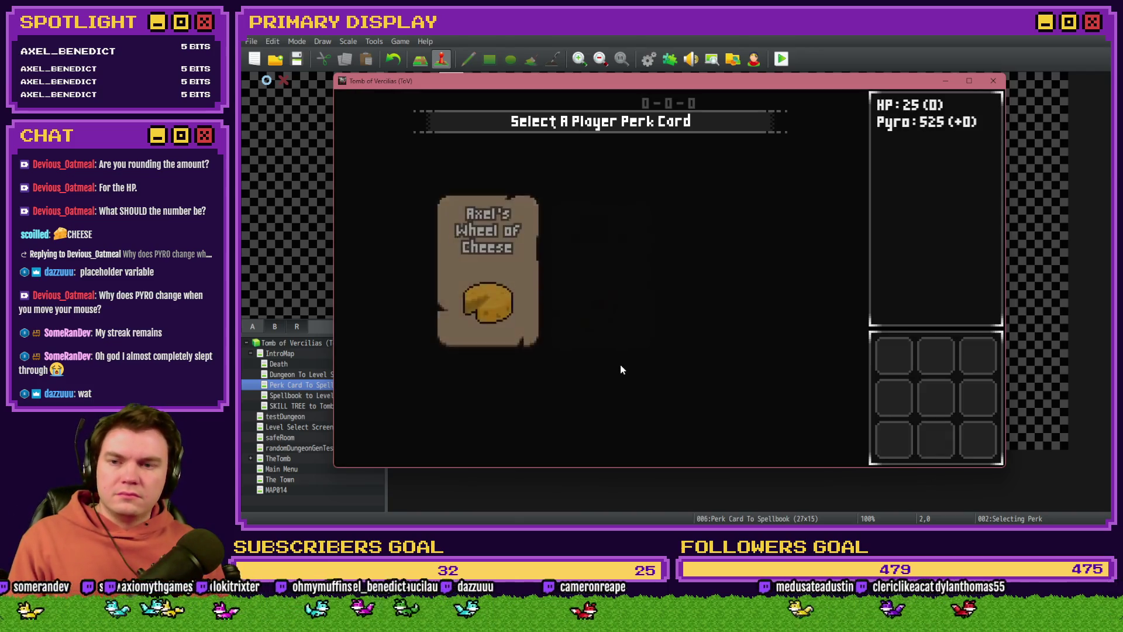
left_click(617, 388)
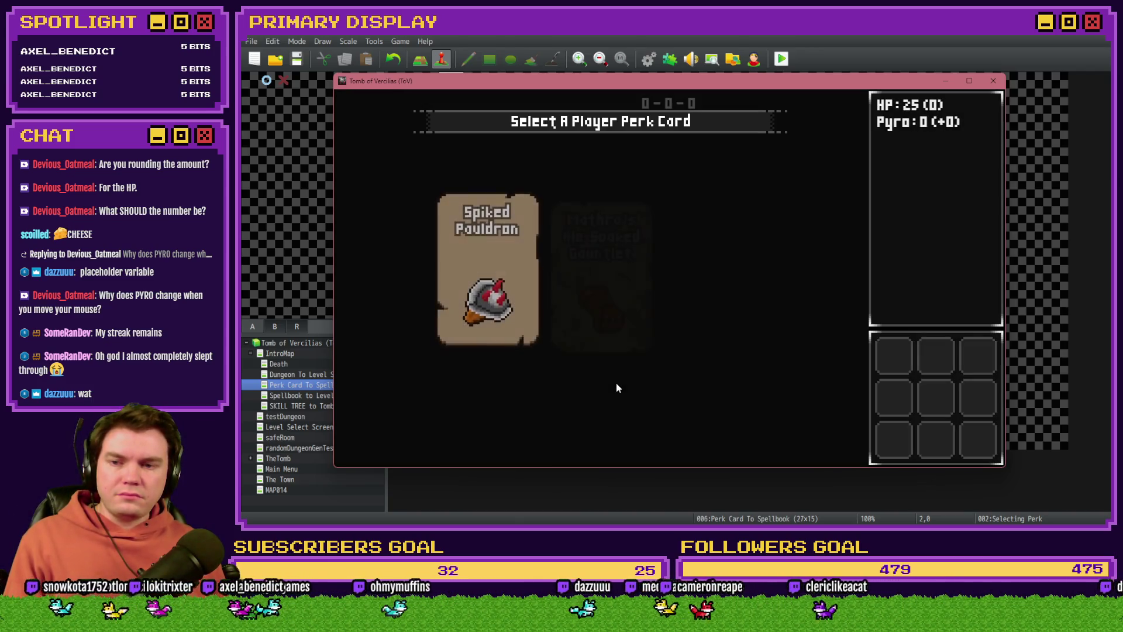
left_click(616, 384)
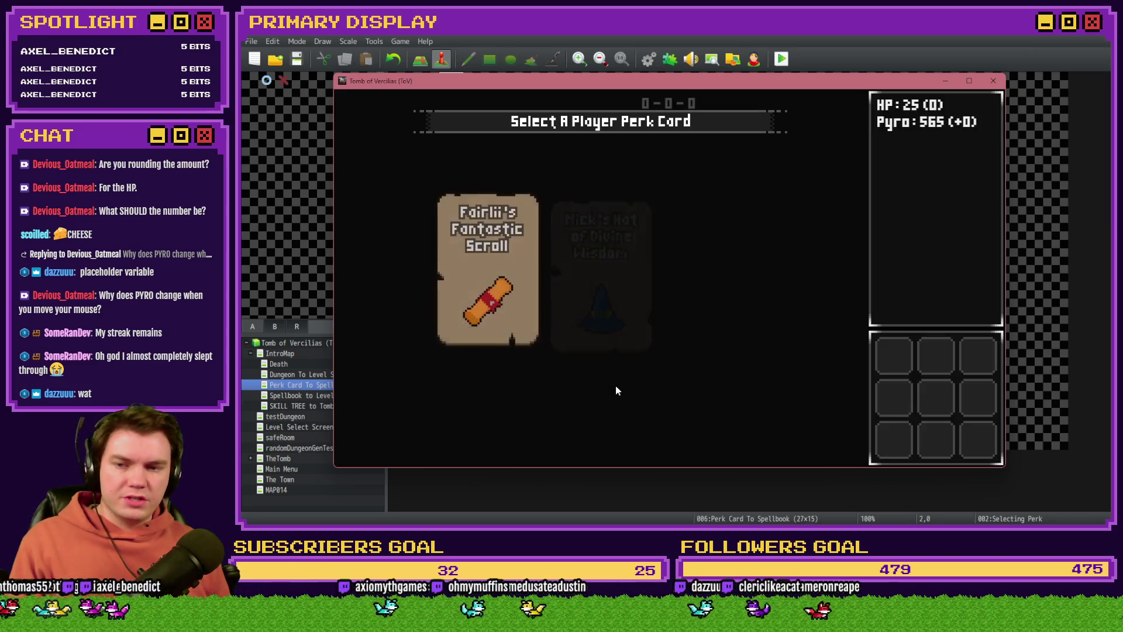
left_click(625, 396)
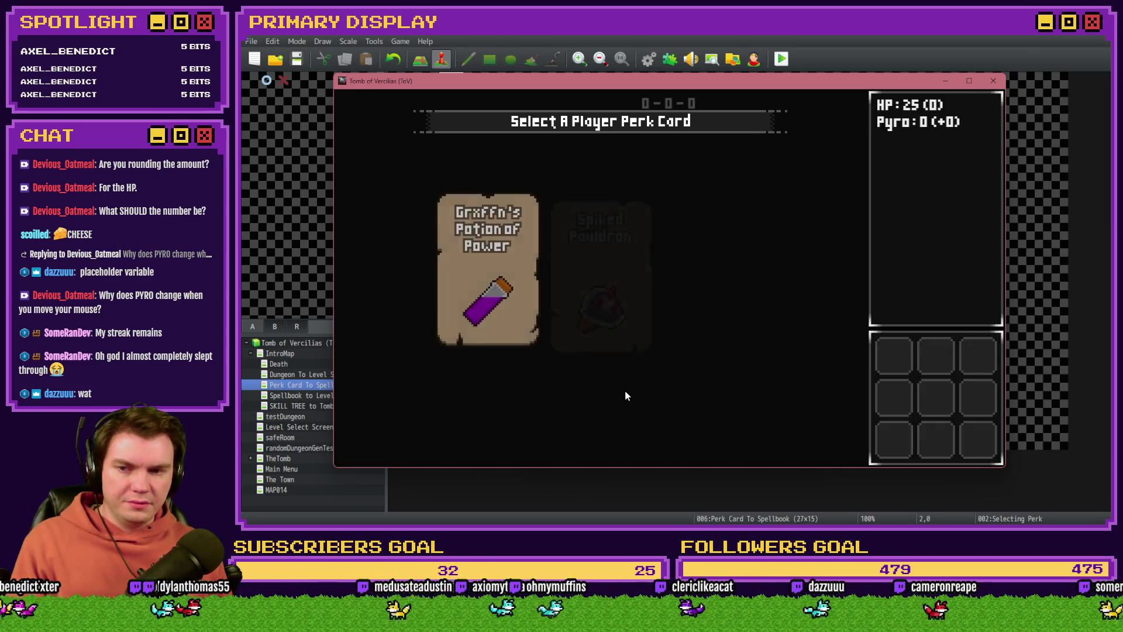
left_click(502, 270)
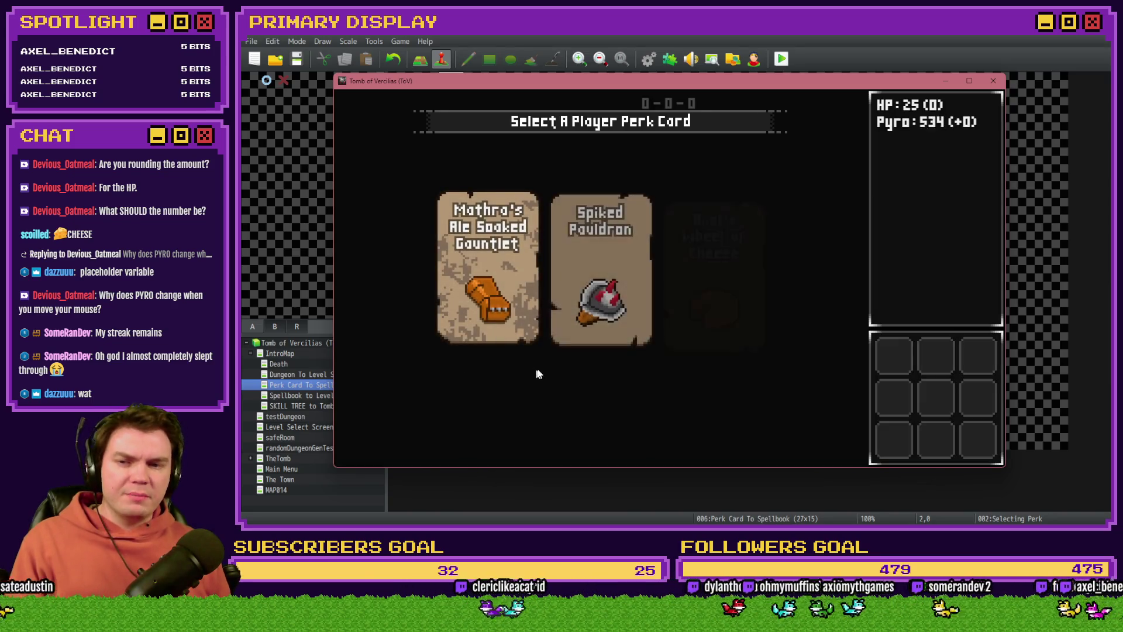
left_click(586, 272)
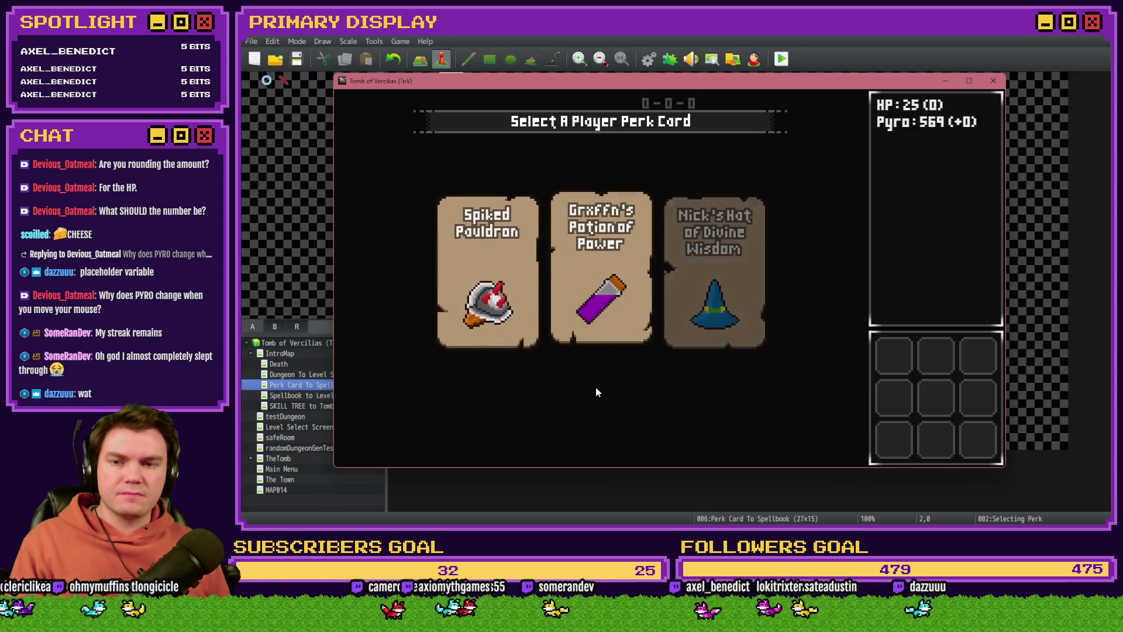
mouse_move(608, 284)
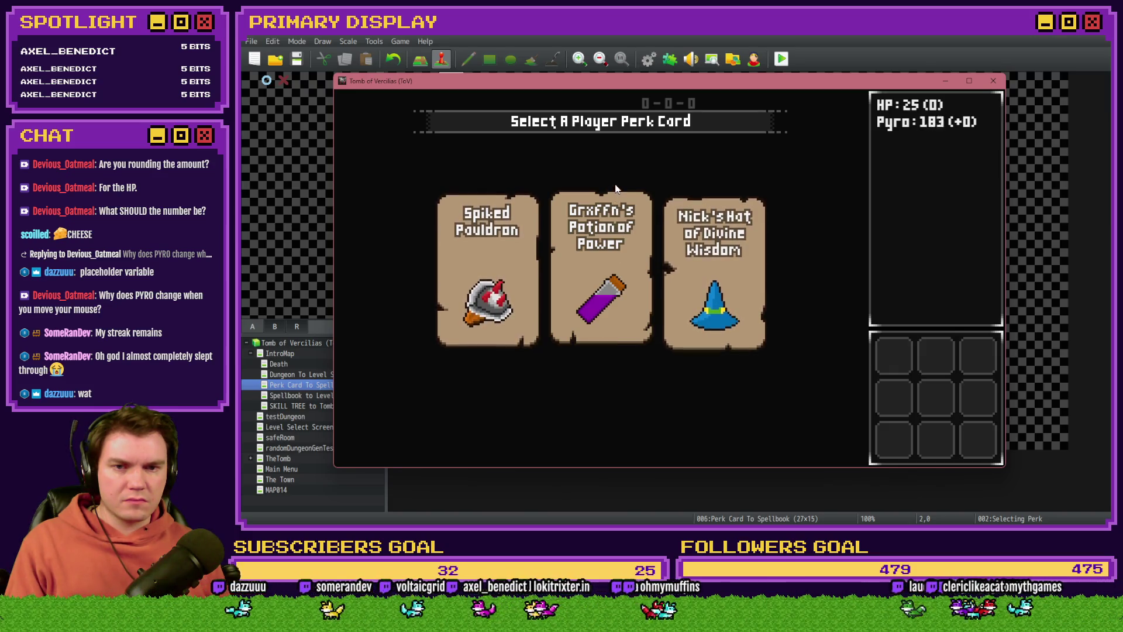
left_click(610, 244)
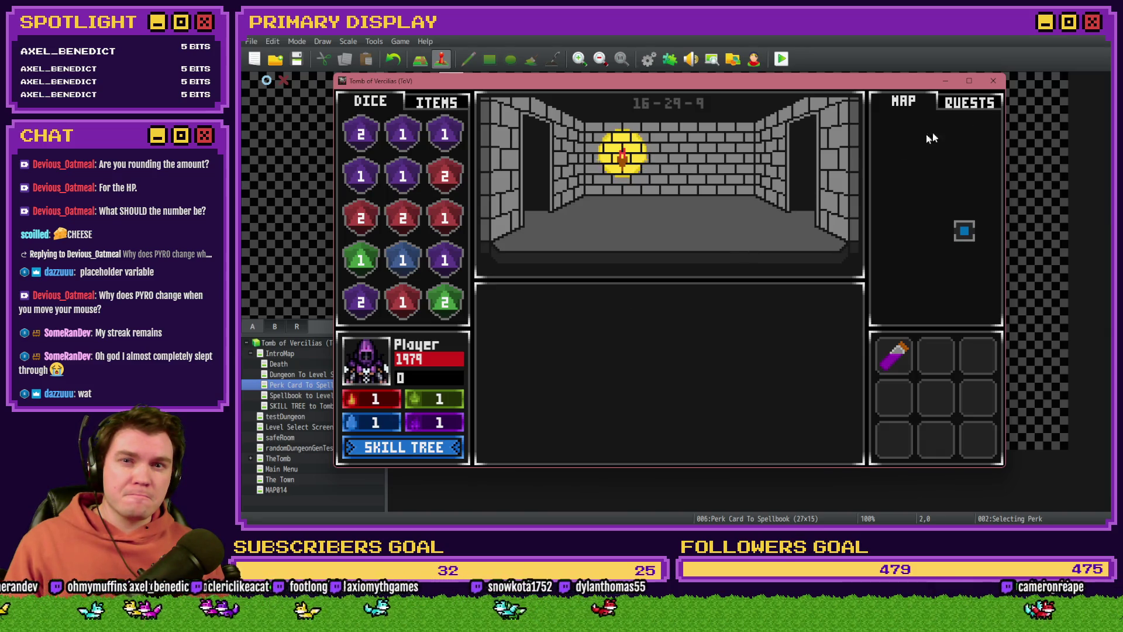
left_click(993, 83)
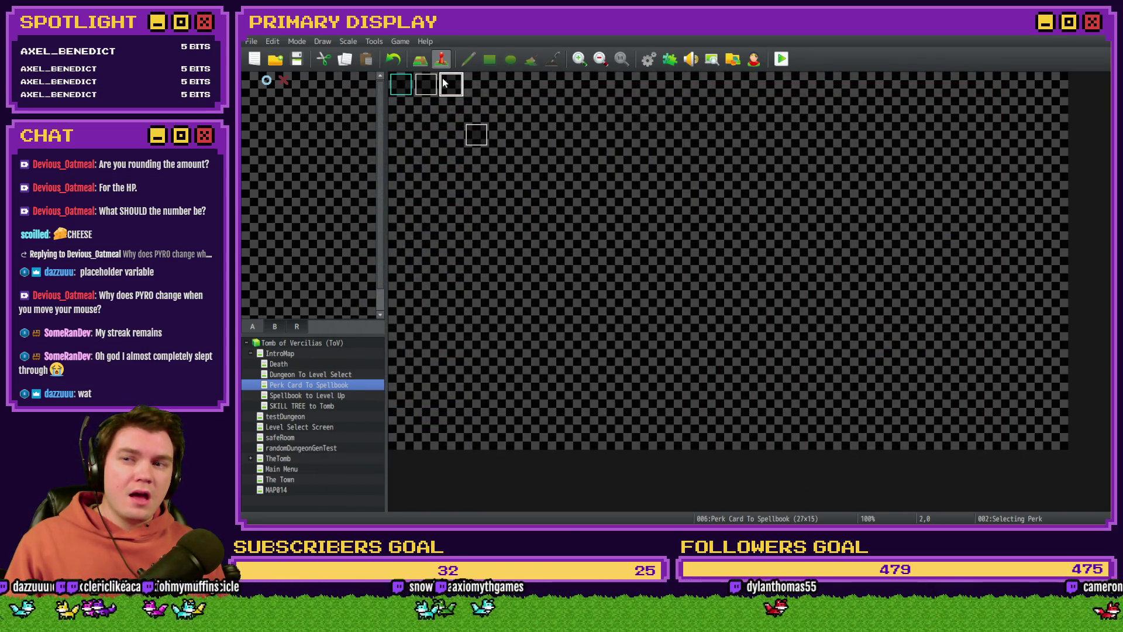
Glance over the Selecting Perk event's third page and close it unchanged.
double_click(442, 78)
left_click(440, 133)
left_click(455, 138)
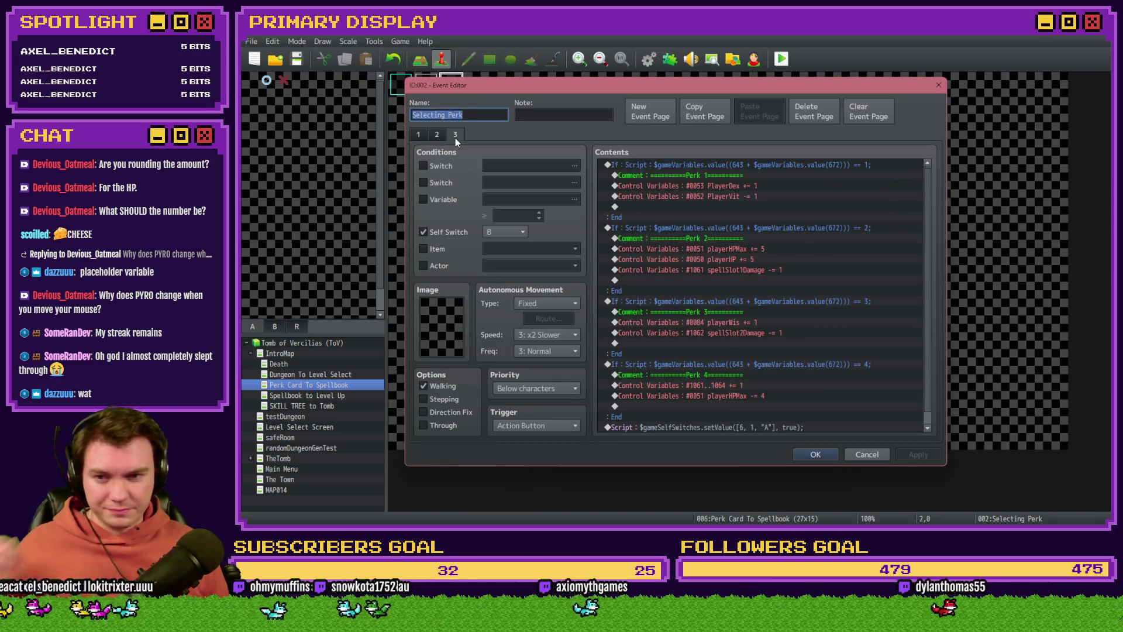
key("Escape")
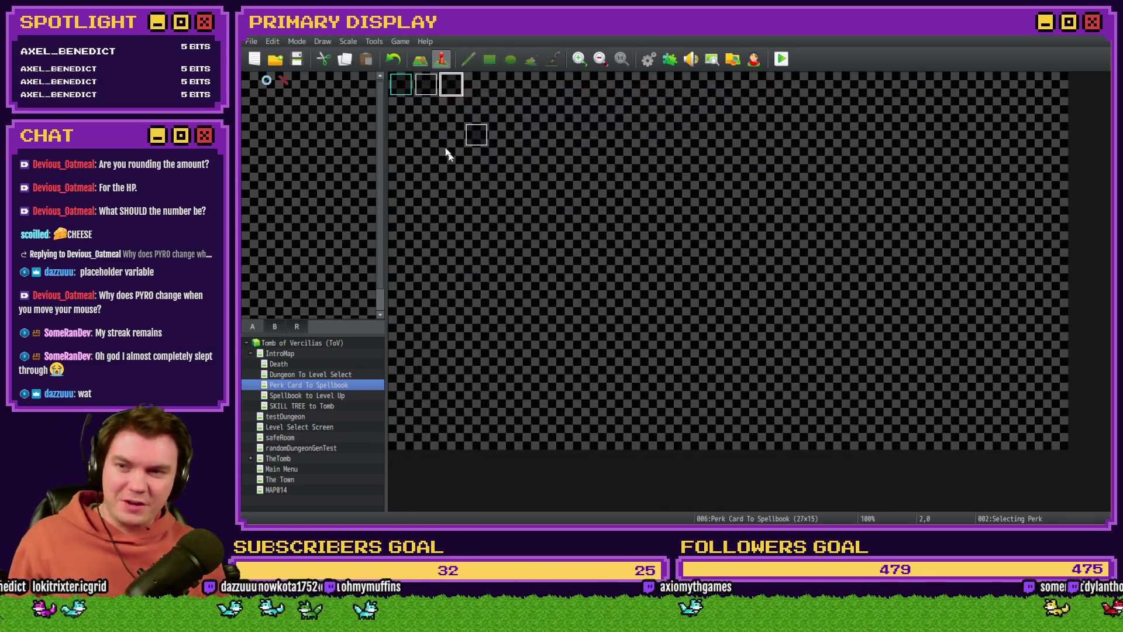
Reopen Selecting Perk and cut Card 2's applyPerkCardStats command from before the tooltips.
double_click(442, 88)
scroll(690, 284, "down", 8)
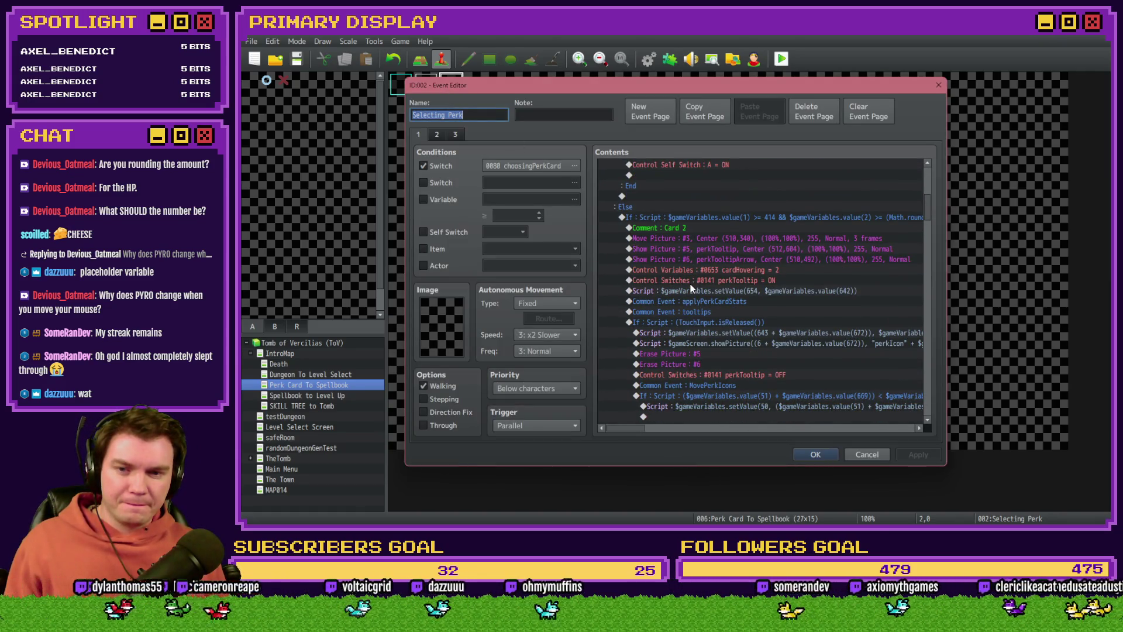
left_click(713, 300)
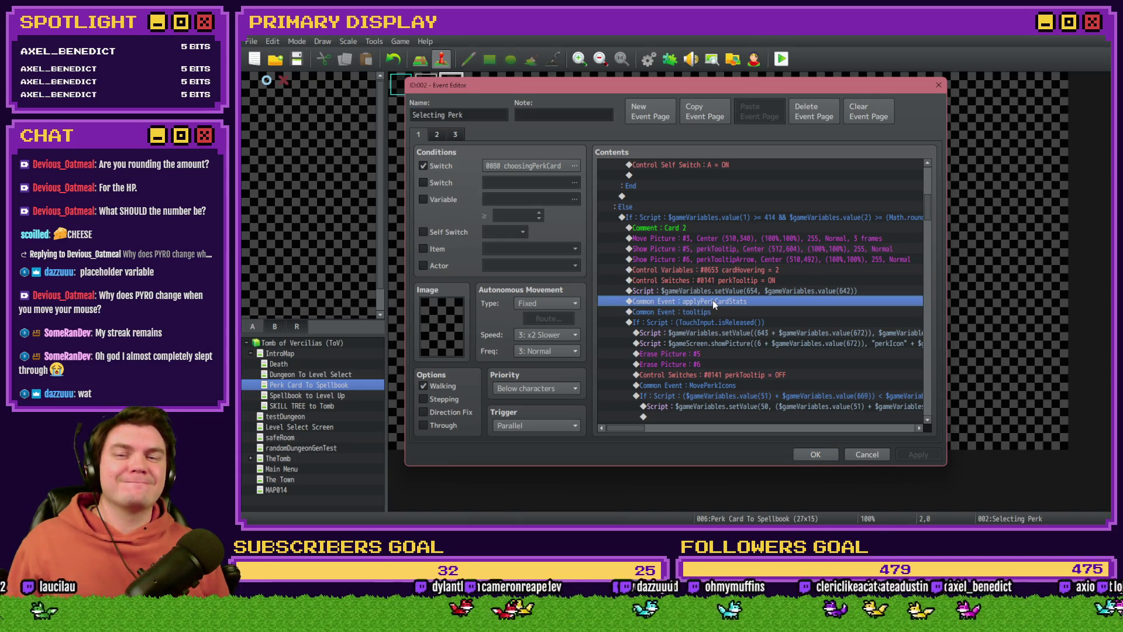
scroll(711, 305, "down", 2)
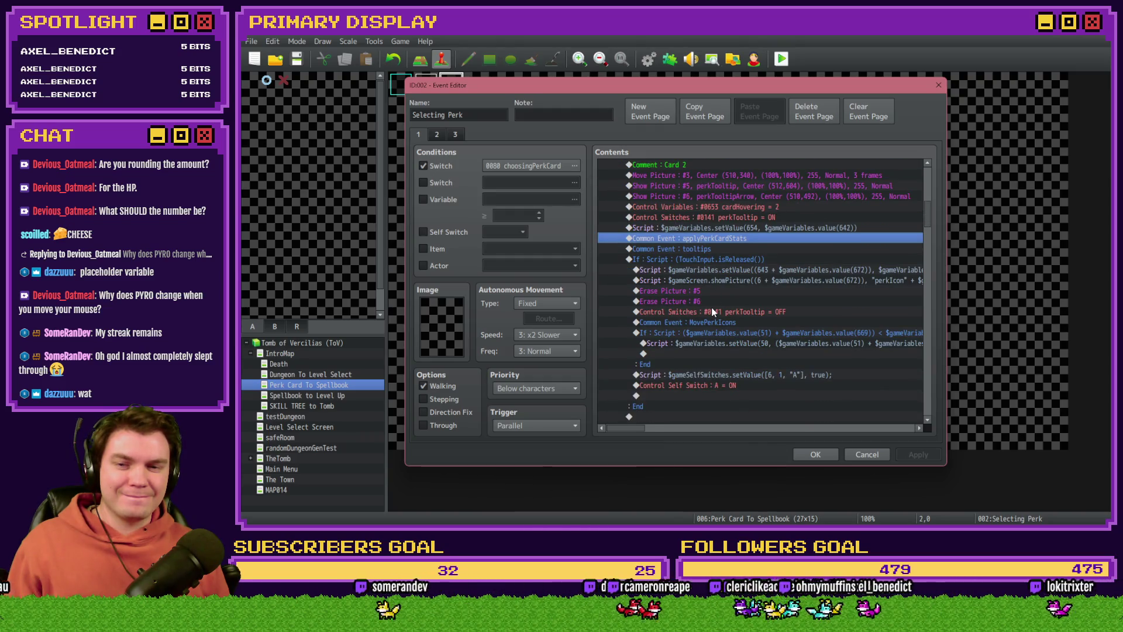
scroll(711, 309, "up", 7)
scroll(712, 315, "up", 2)
scroll(711, 313, "down", 7)
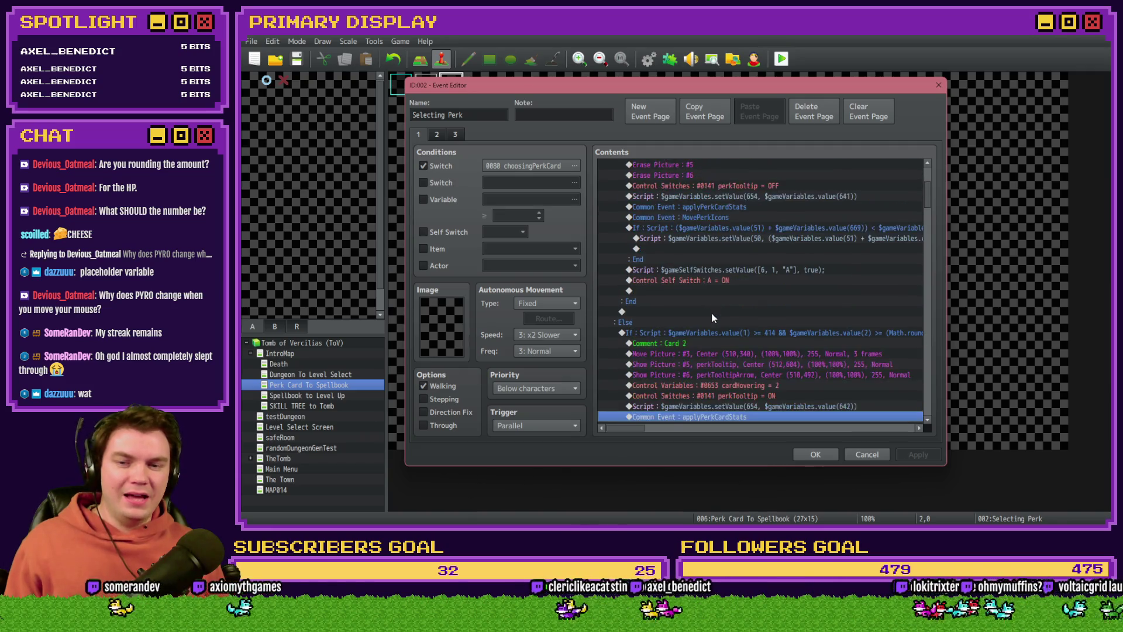
scroll(719, 316, "up", 7)
scroll(719, 319, "down", 5)
left_click(719, 318)
Paste the applyPerkCardStats call just above MovePerkIcons in the release block, apply and confirm.
scroll(720, 318, "down", 3)
left_click(735, 317)
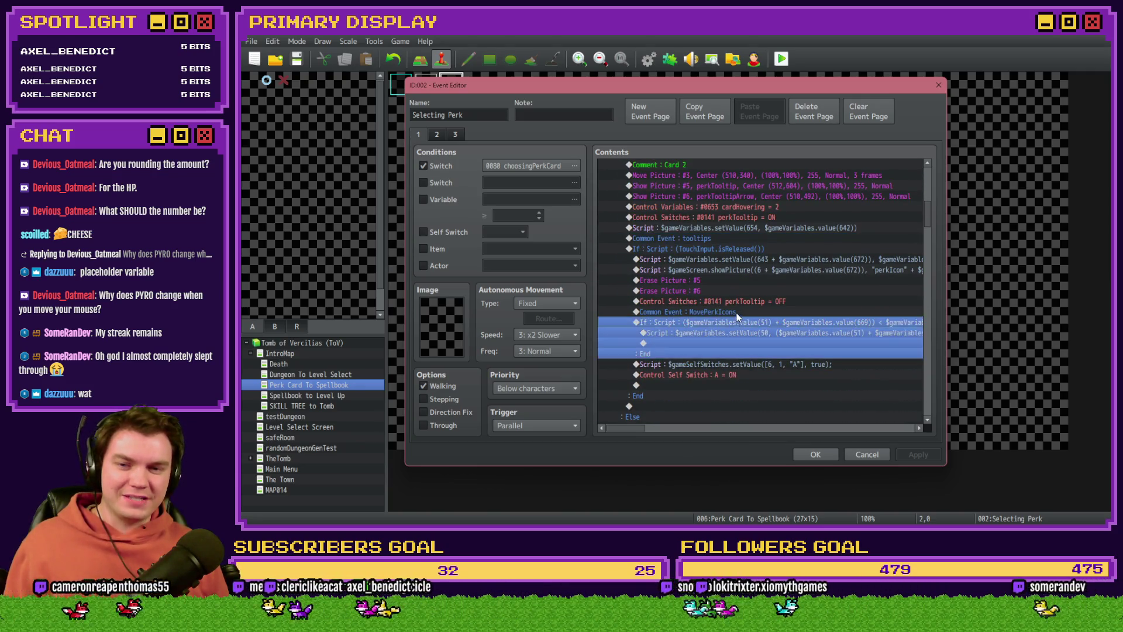
left_click(737, 314)
key("ctrl+v")
left_click(909, 455)
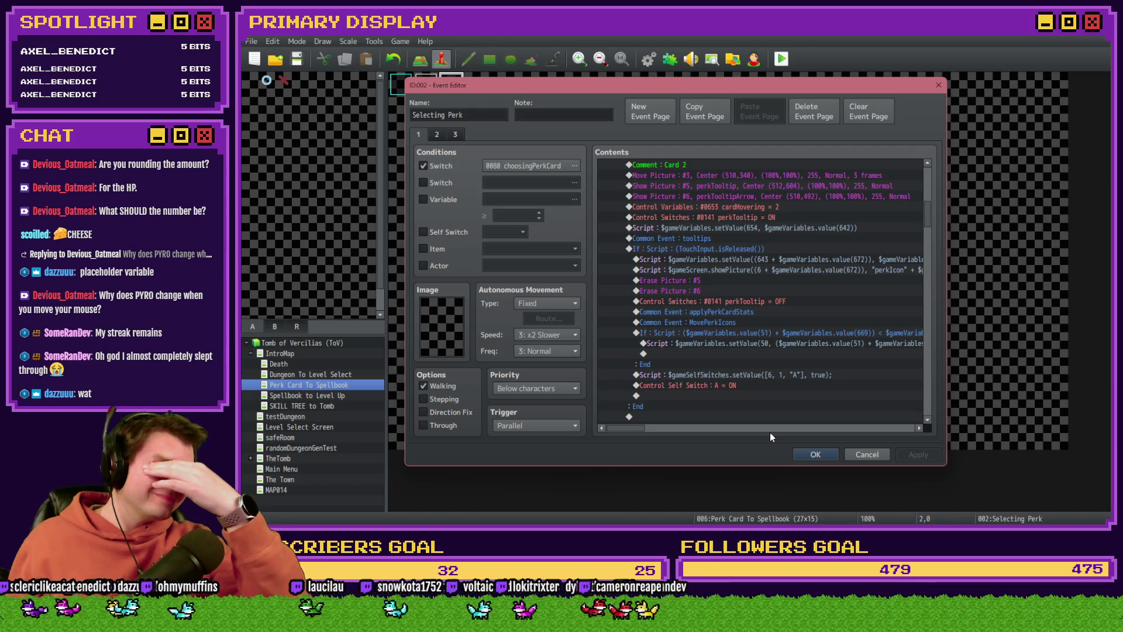
left_click(724, 313)
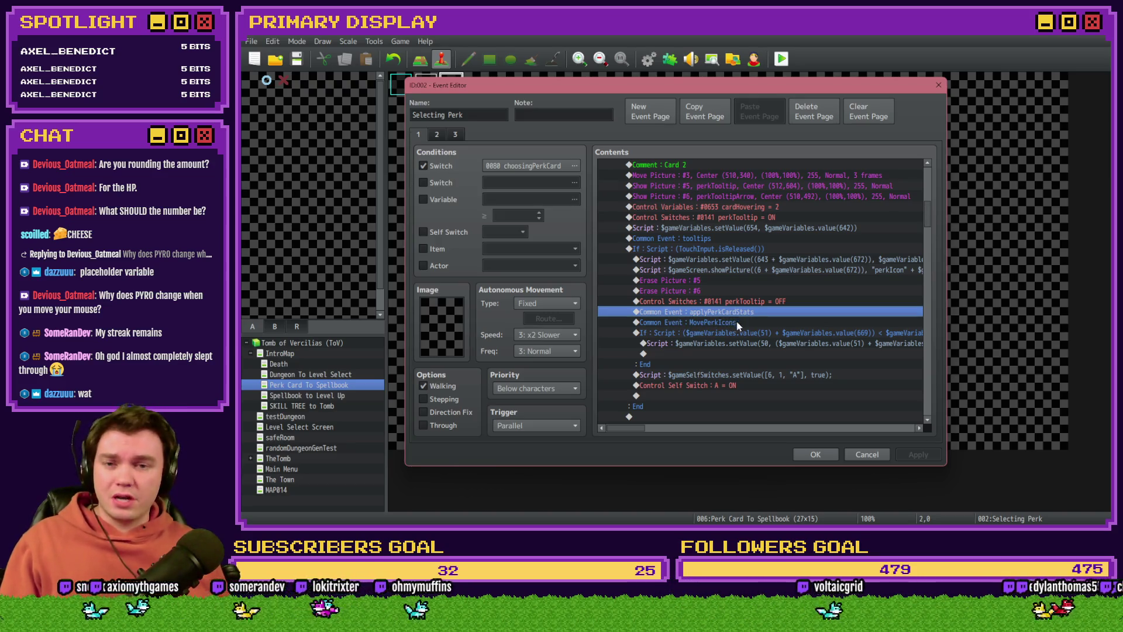
scroll(739, 324, "up", 2)
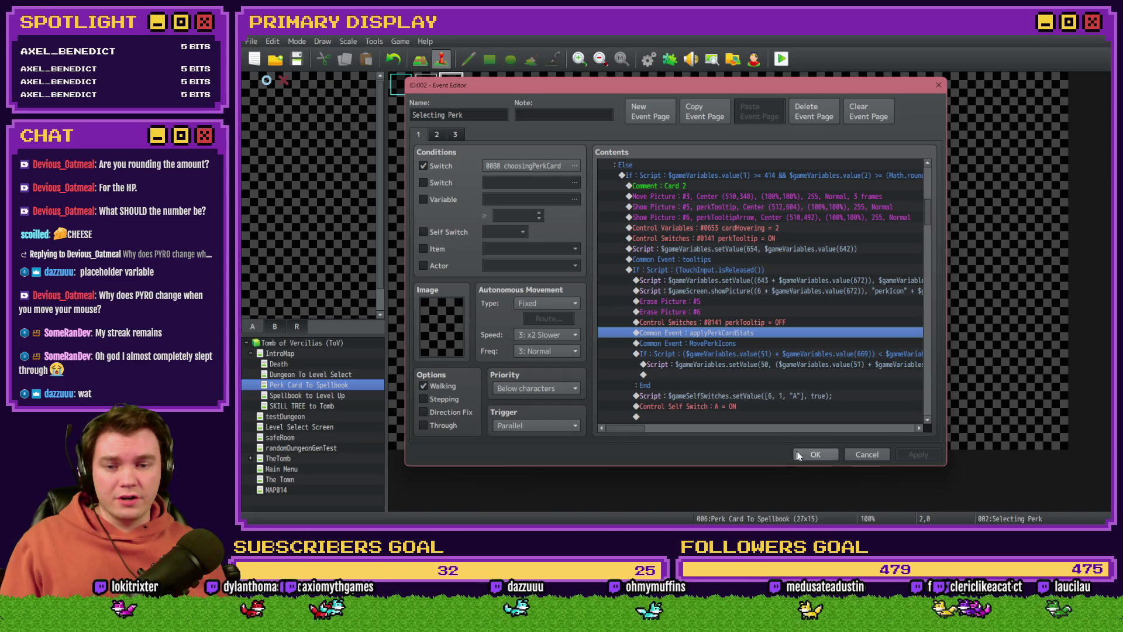
left_click(815, 455)
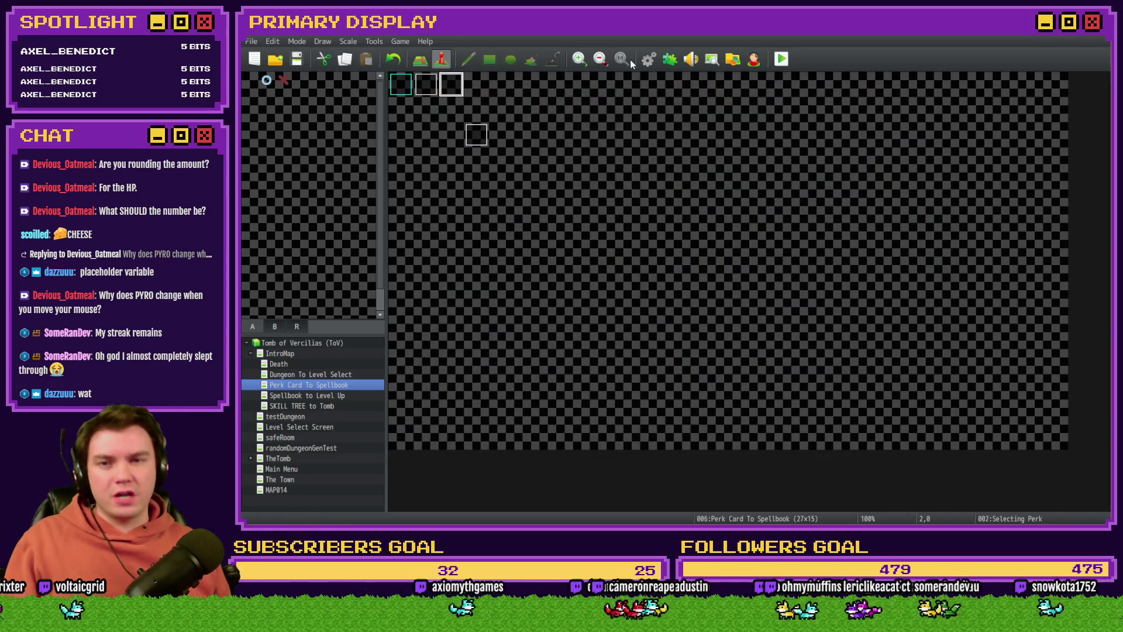
Check the perk_healthPoints increase in applyPerkCardStats and close the Database.
left_click(648, 58)
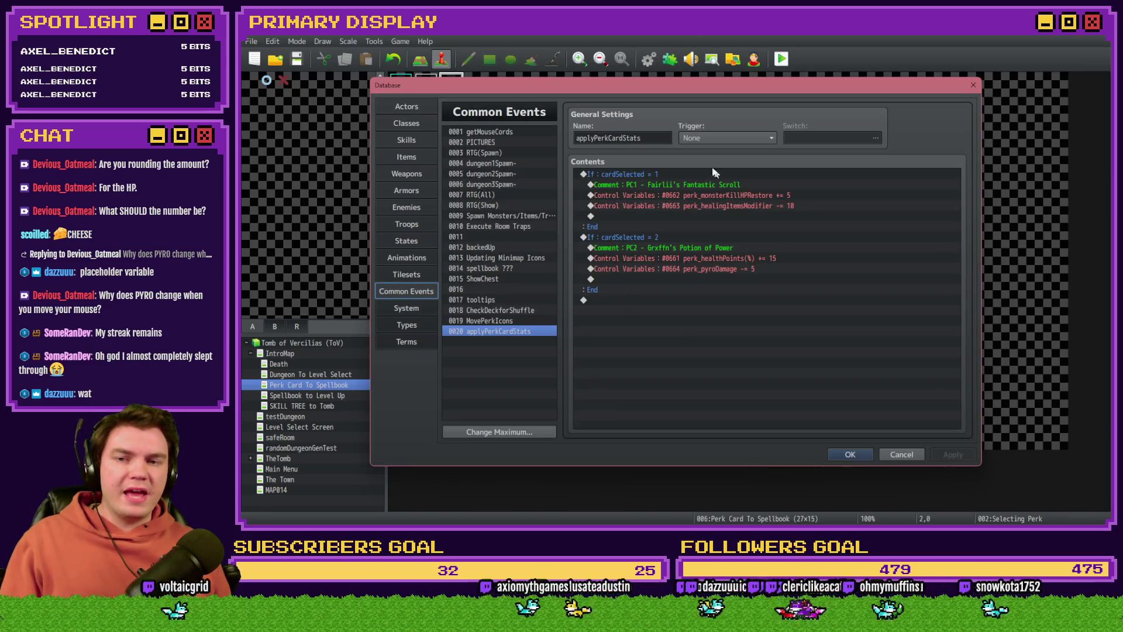
left_click(724, 259)
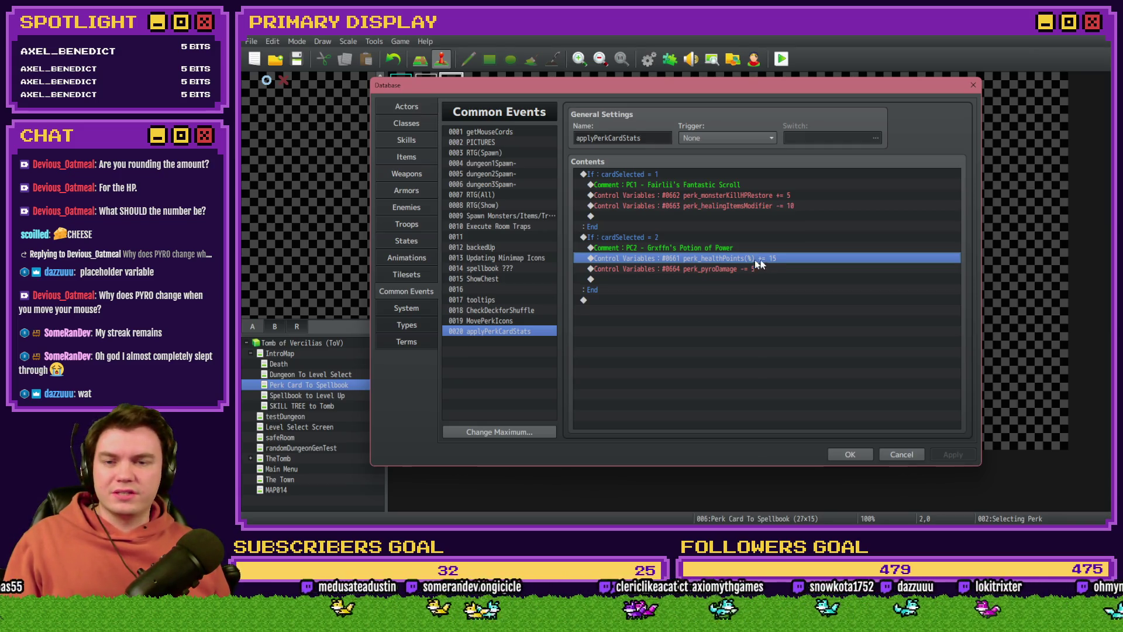
left_click(850, 455)
Save the project, launch a playtest and centre the game window.
left_click(789, 59)
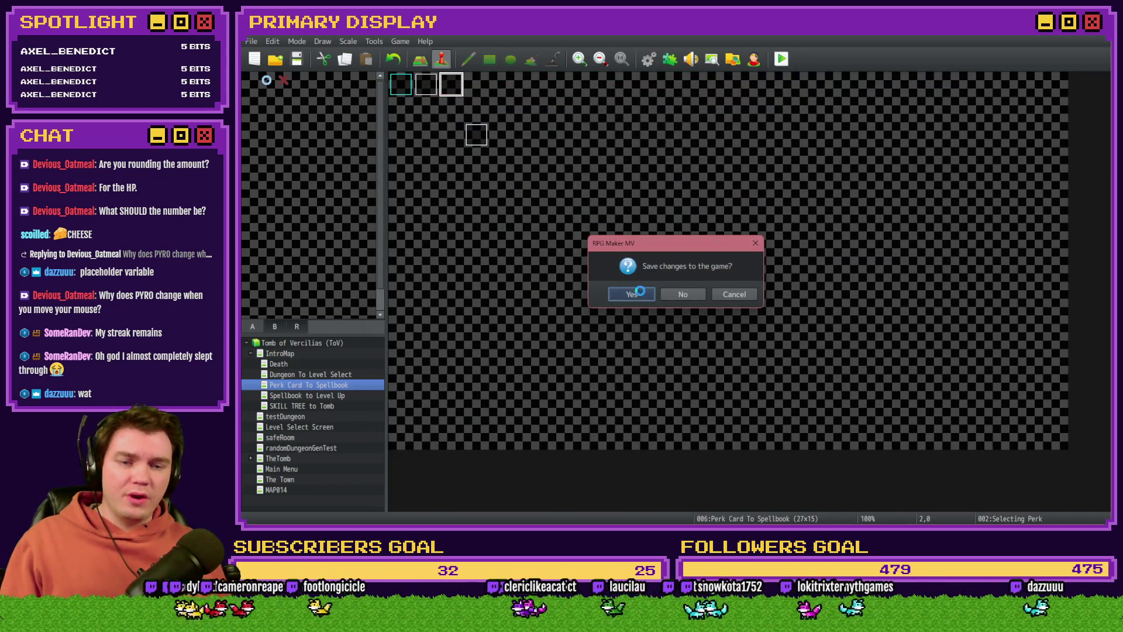
left_click(640, 290)
mouse_move(988, 193)
left_mouse_down()
mouse_move(641, 149)
mouse_move(479, 75)
left_mouse_up()
Draft perk cards, considering Hat of Divine Wisdom but taking Potion of Power into the tomb.
left_click(446, 238)
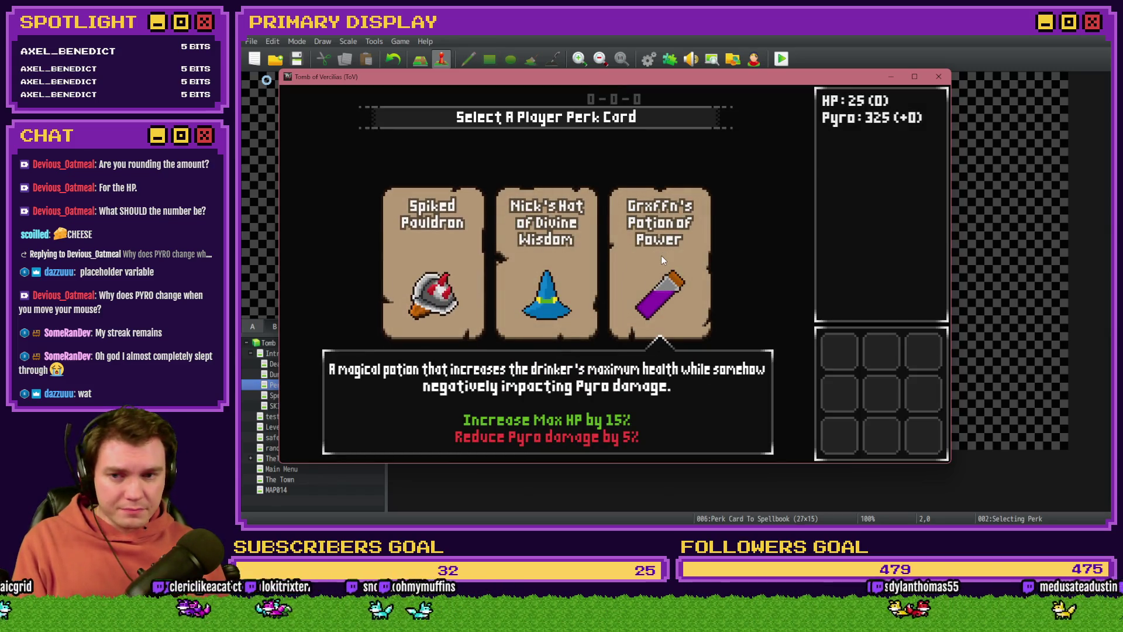
left_click(661, 257)
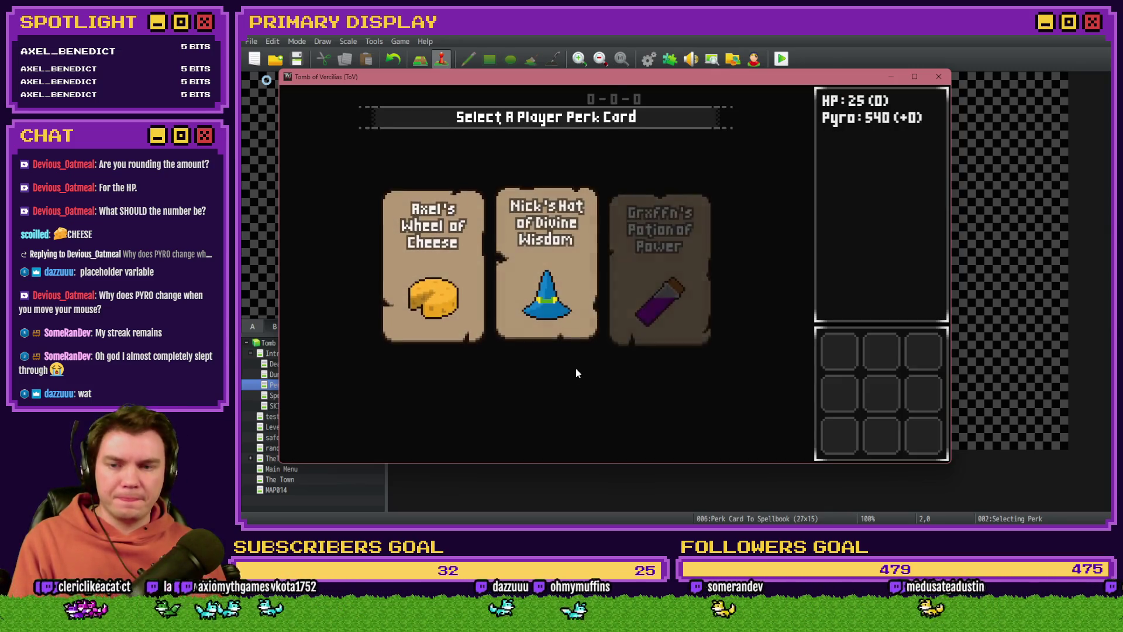
left_click(660, 264)
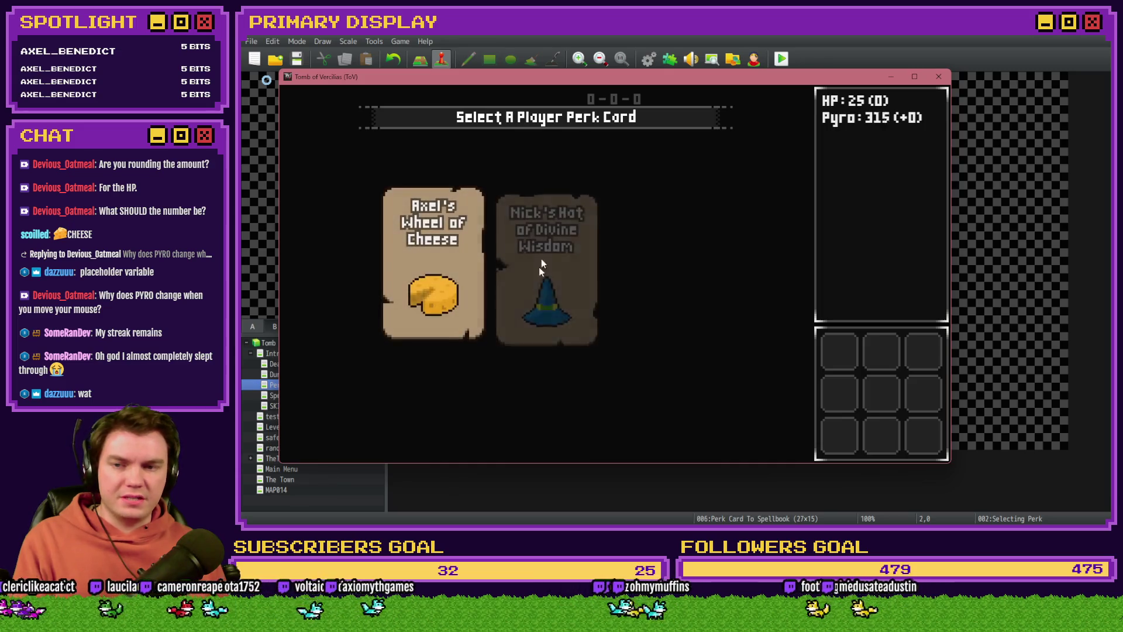
left_click(535, 261)
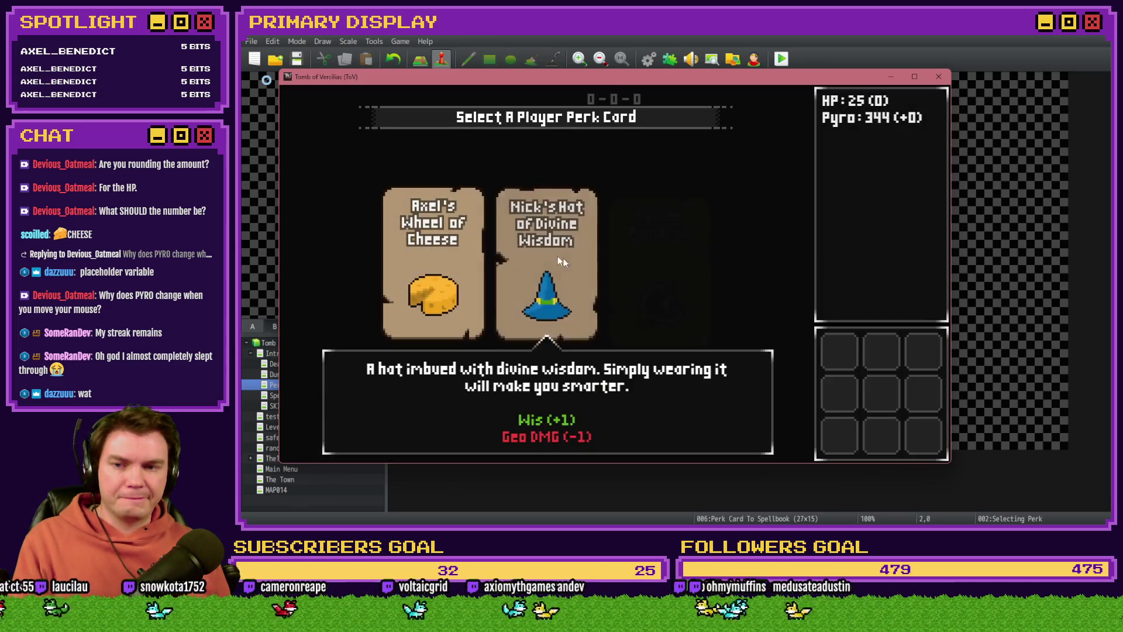
left_click(563, 258)
mouse_move(556, 257)
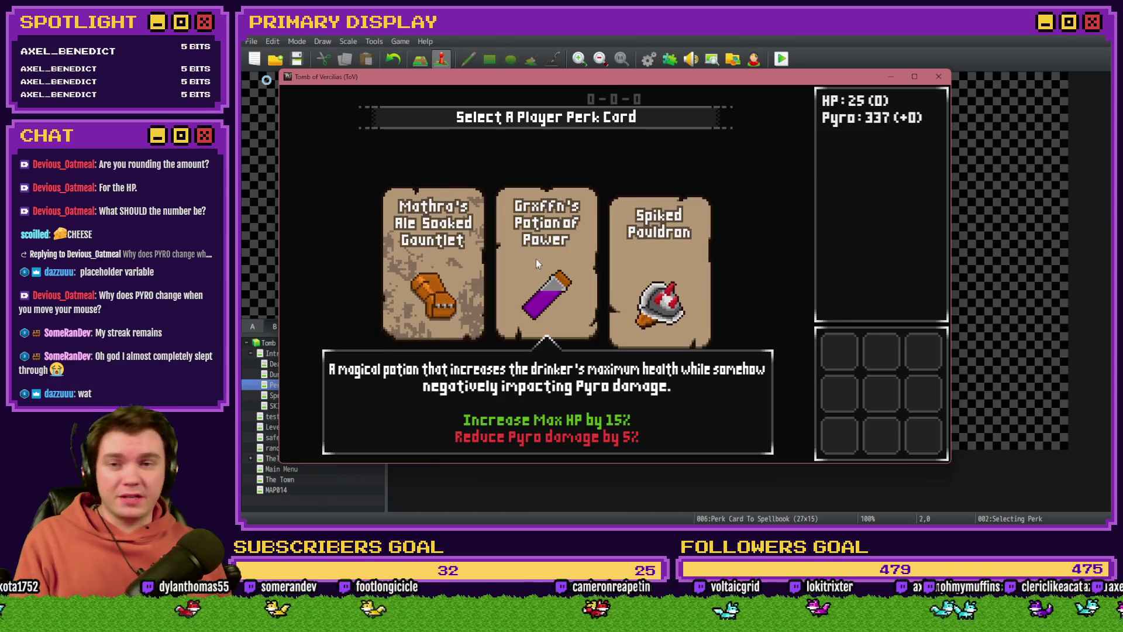
left_click(532, 263)
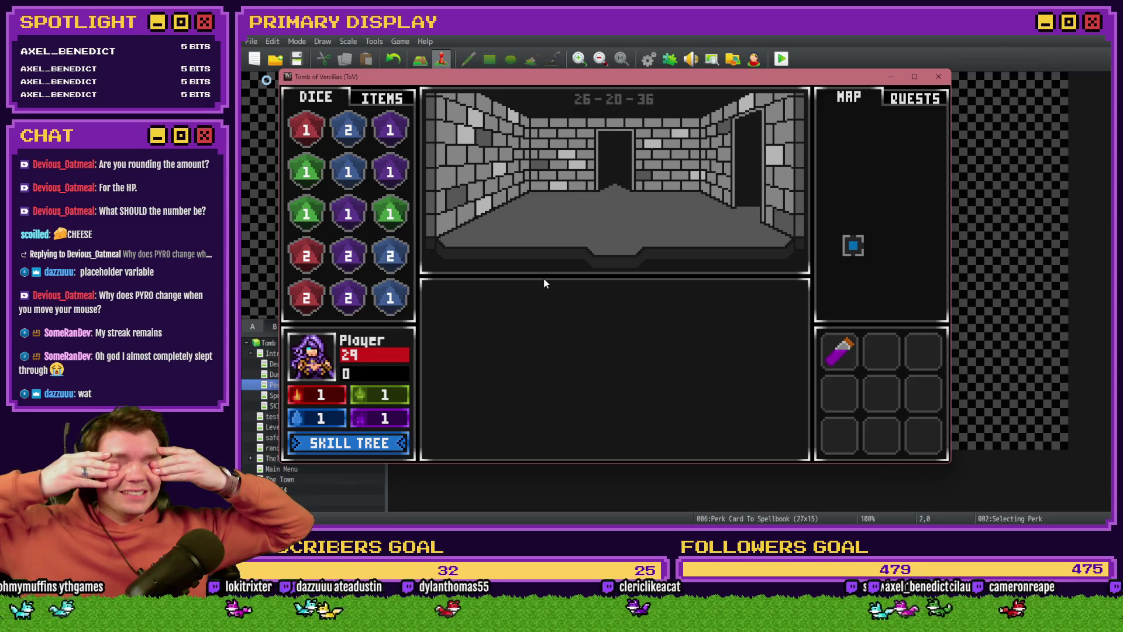
Restart the playtest, close it, and open the applyPerkCardStats common event.
left_click(920, 79)
left_click(781, 59)
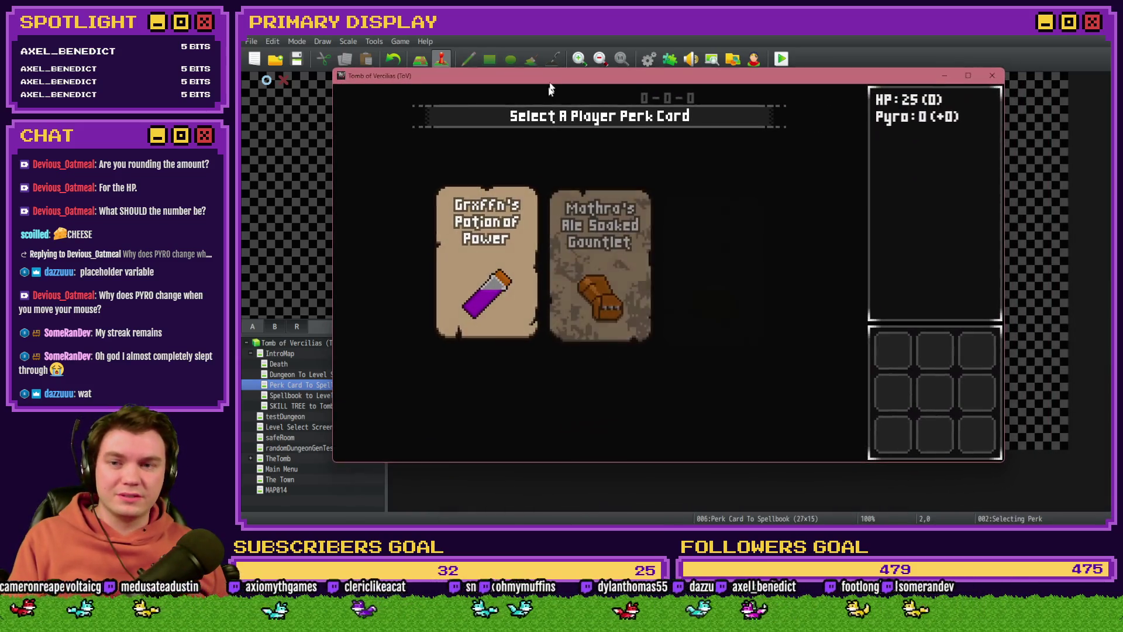
mouse_move(504, 241)
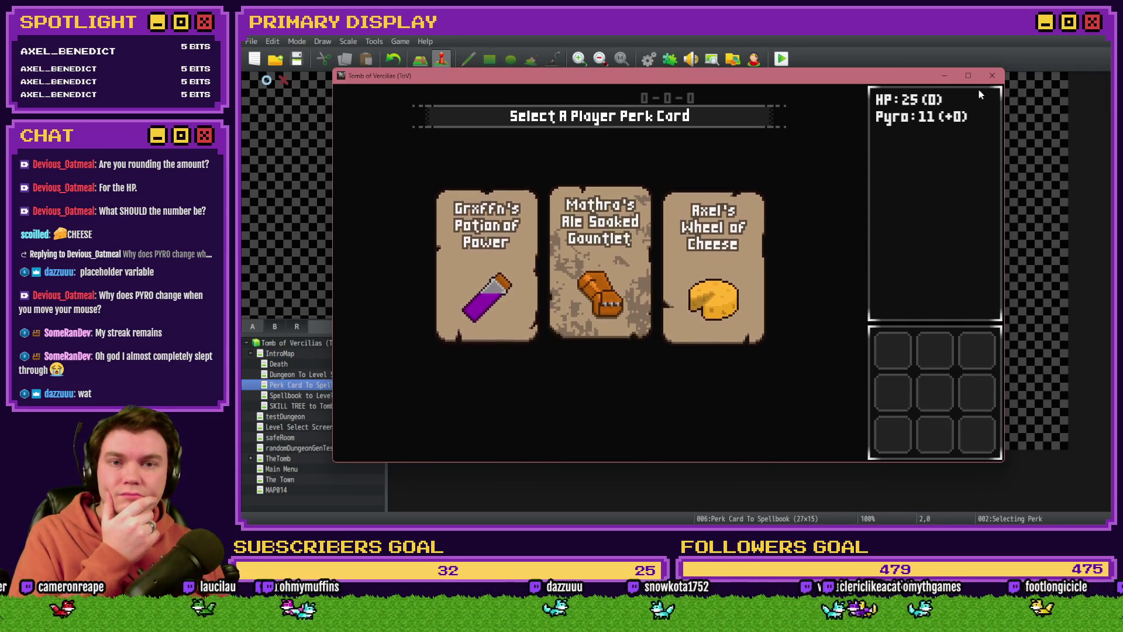
left_click(992, 75)
left_click(648, 58)
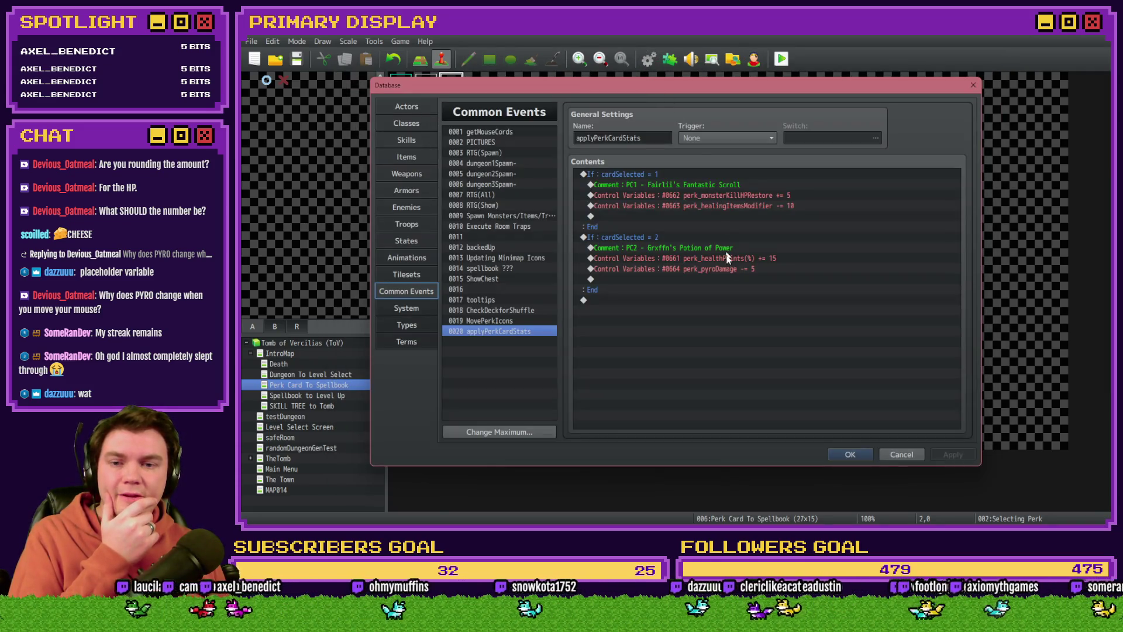
Check the perk_pyroDamage reduction of 5, close the Database and open Selecting Perk.
left_click(729, 272)
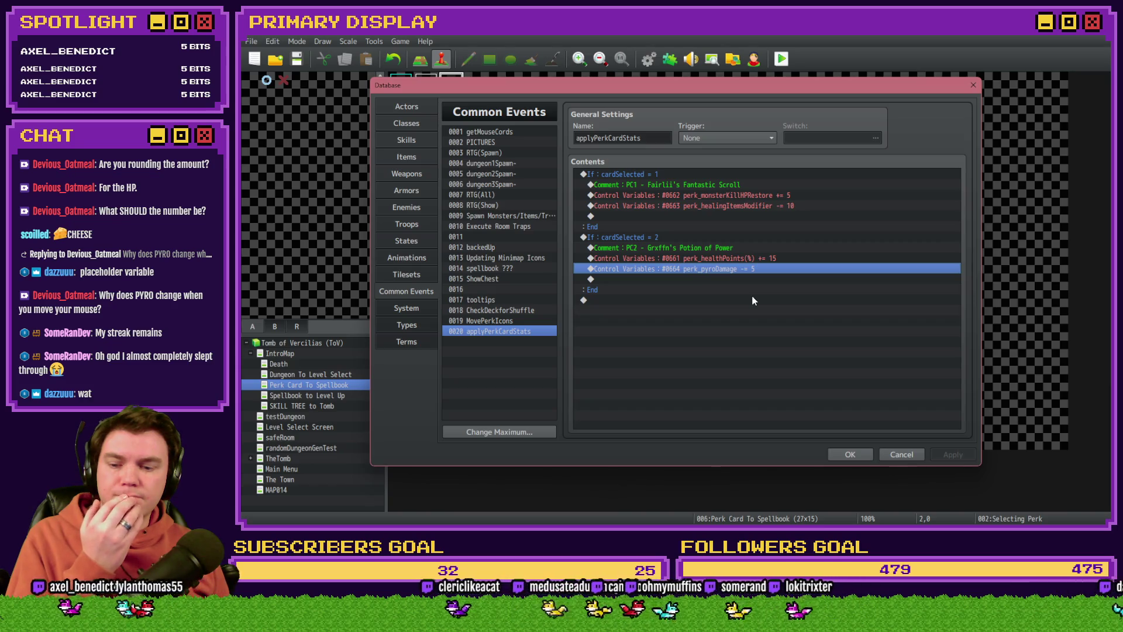
left_click(857, 457)
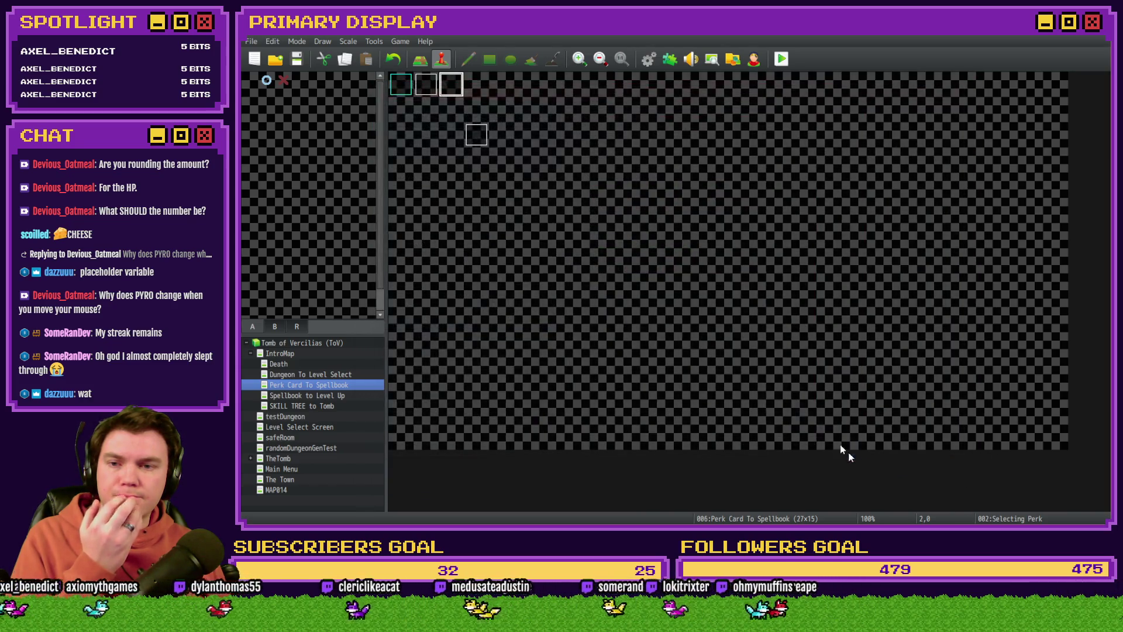
double_click(444, 88)
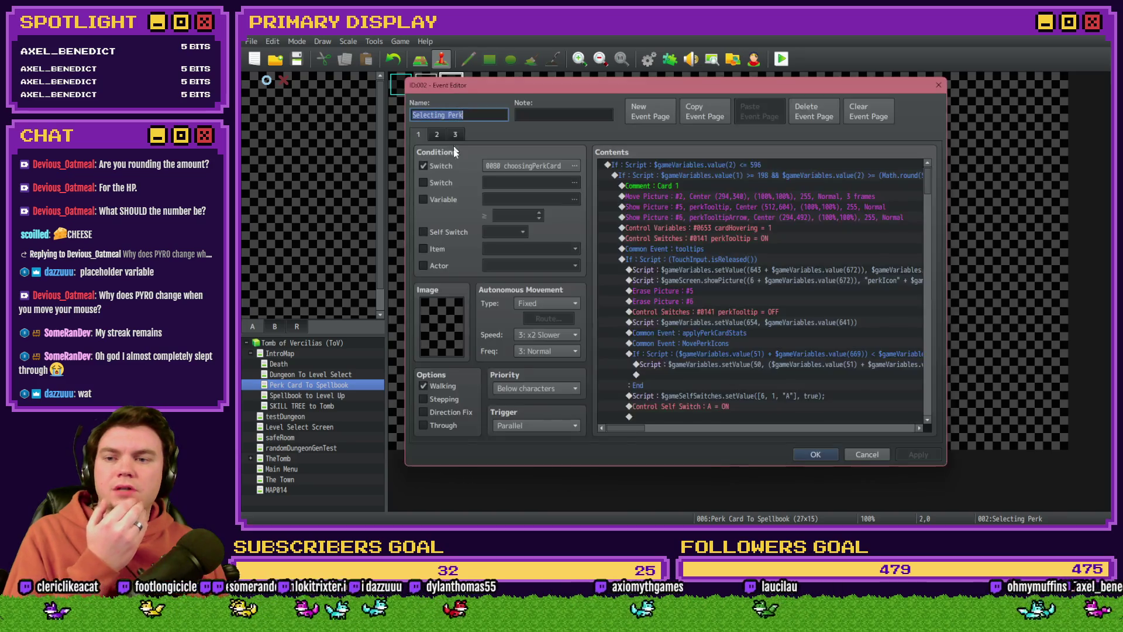
View the Selecting Perk event's third page, then close it.
left_click(455, 134)
scroll(728, 355, "down", 1)
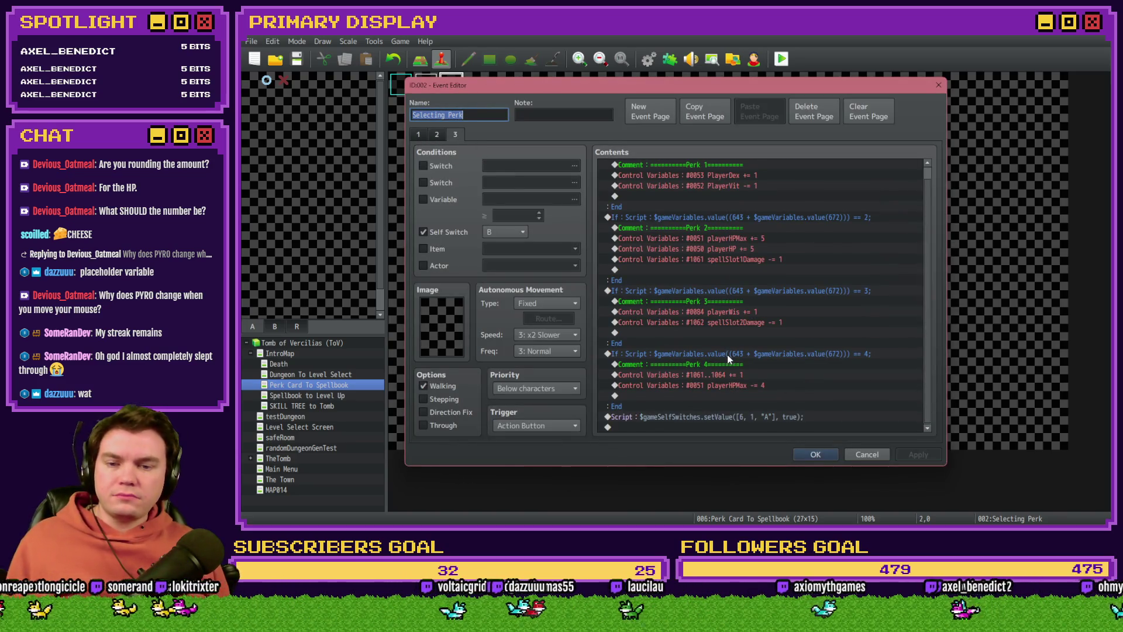
key("Escape")
On Init/Anim/Wrap-up page 4, select the floorNumber = 0 block's HP comment and script.
double_click(426, 85)
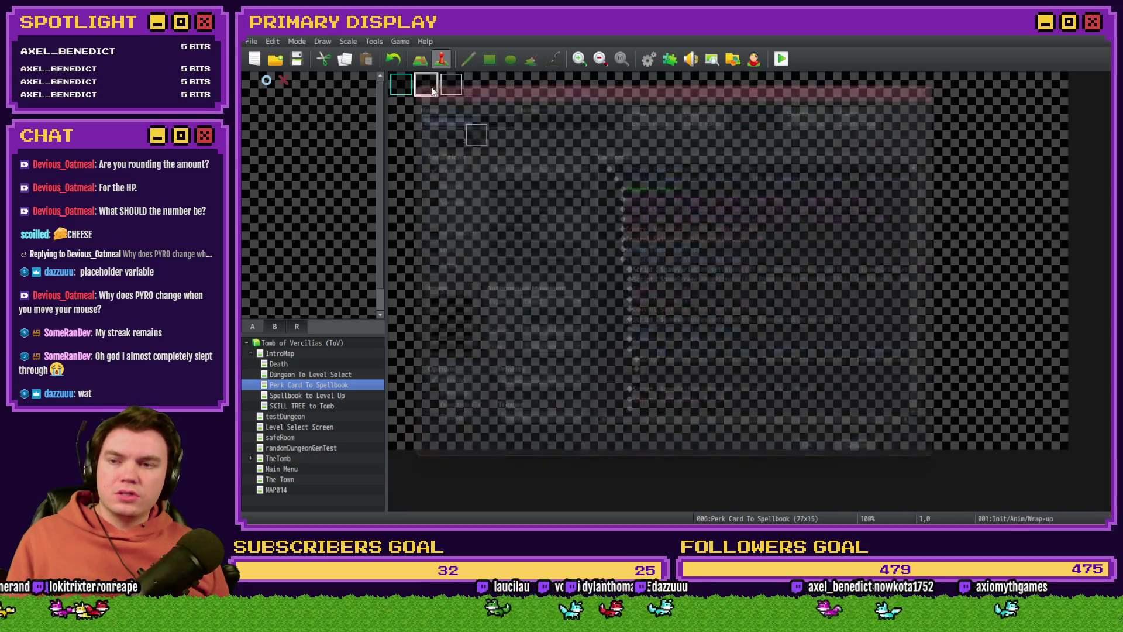
left_click(455, 134)
left_click(473, 135)
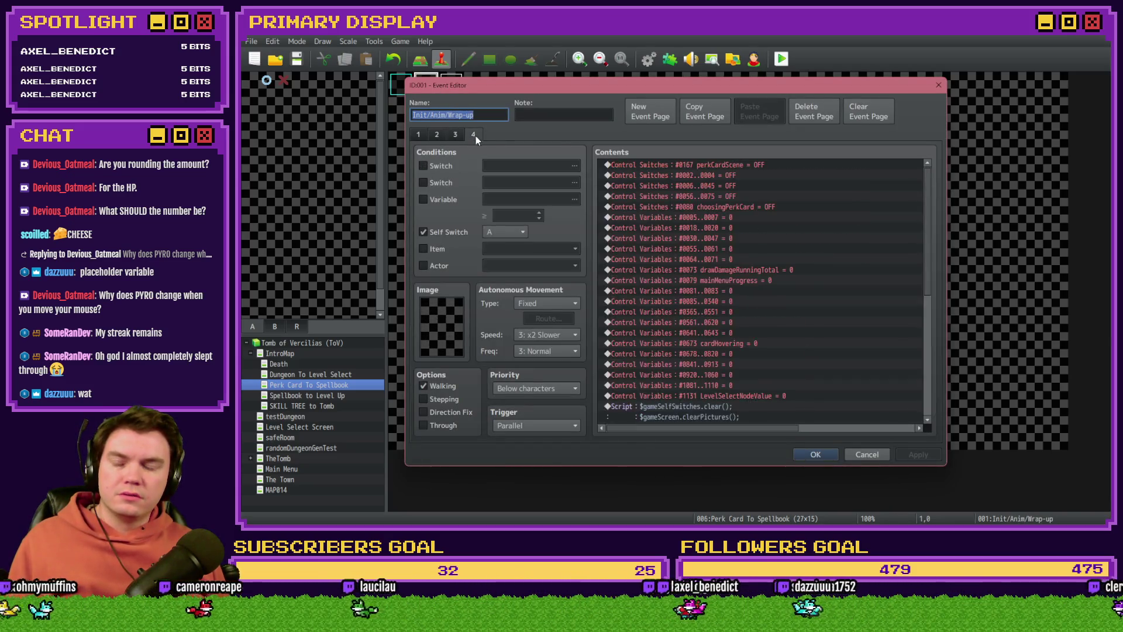
left_click(697, 336)
scroll(699, 345, "down", 3)
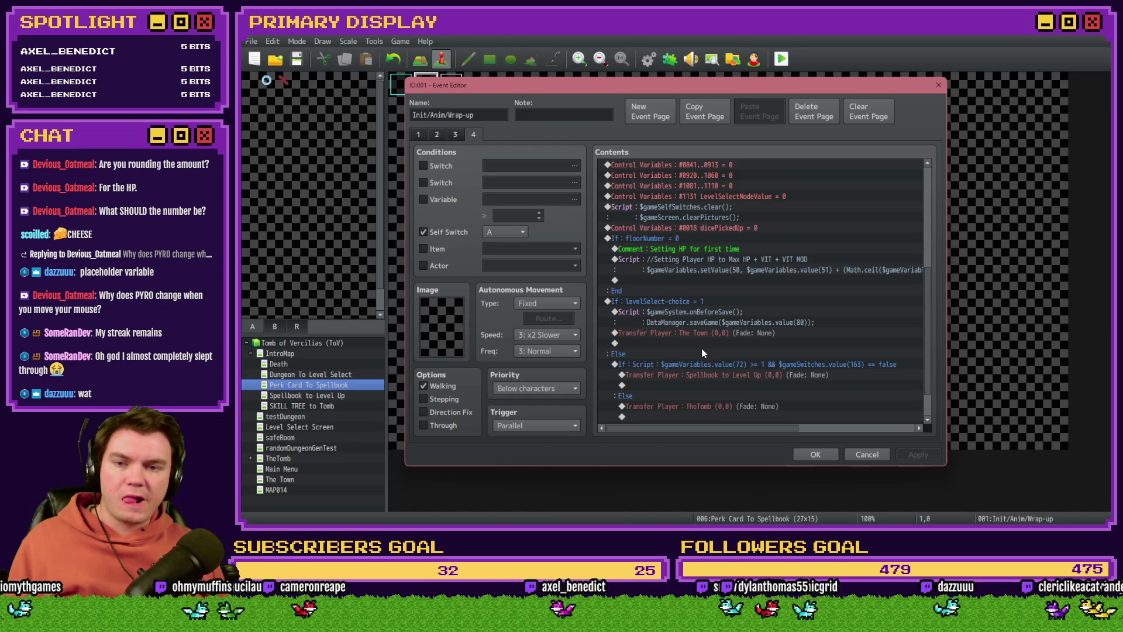
left_click(654, 240)
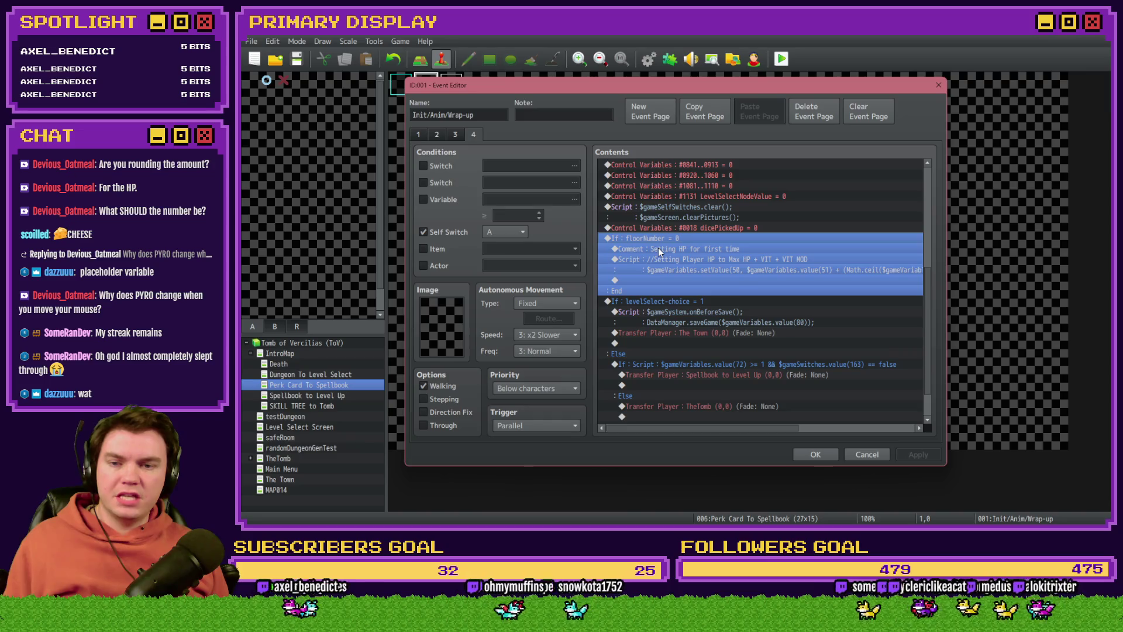
left_click(661, 250)
left_click(661, 258)
Duplicate the HP comment and script below, relabelling the copied comment 'Setting Pyro for first time'.
left_click(669, 249, "shift")
key("ctrl+c")
left_click(661, 280)
key("ctrl+v")
double_click(678, 281)
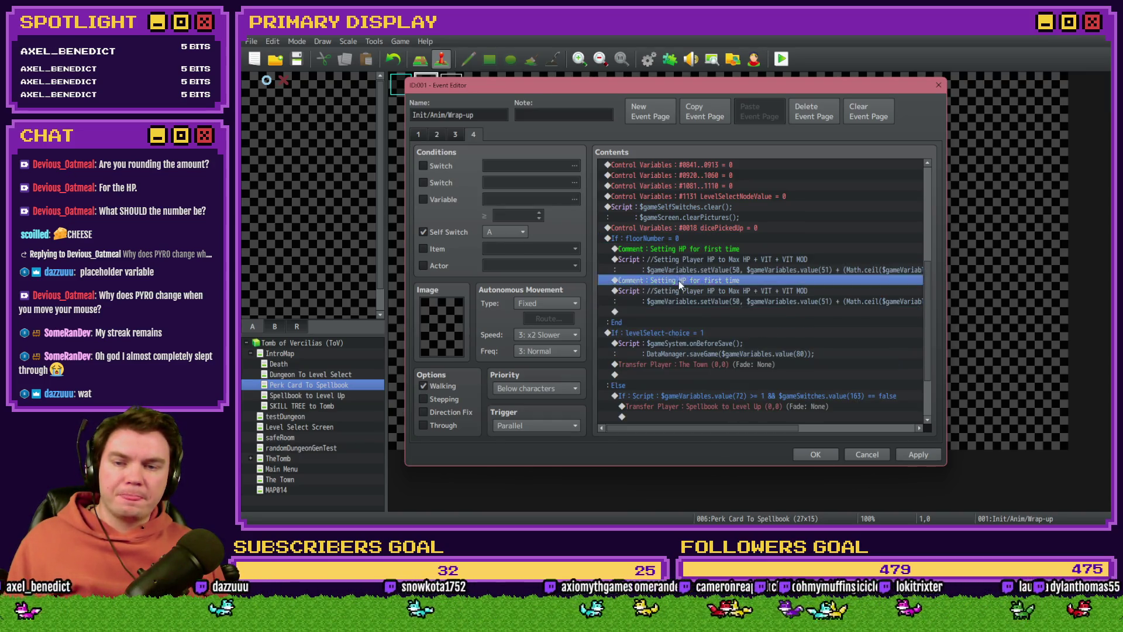
type("Pyro for first time")
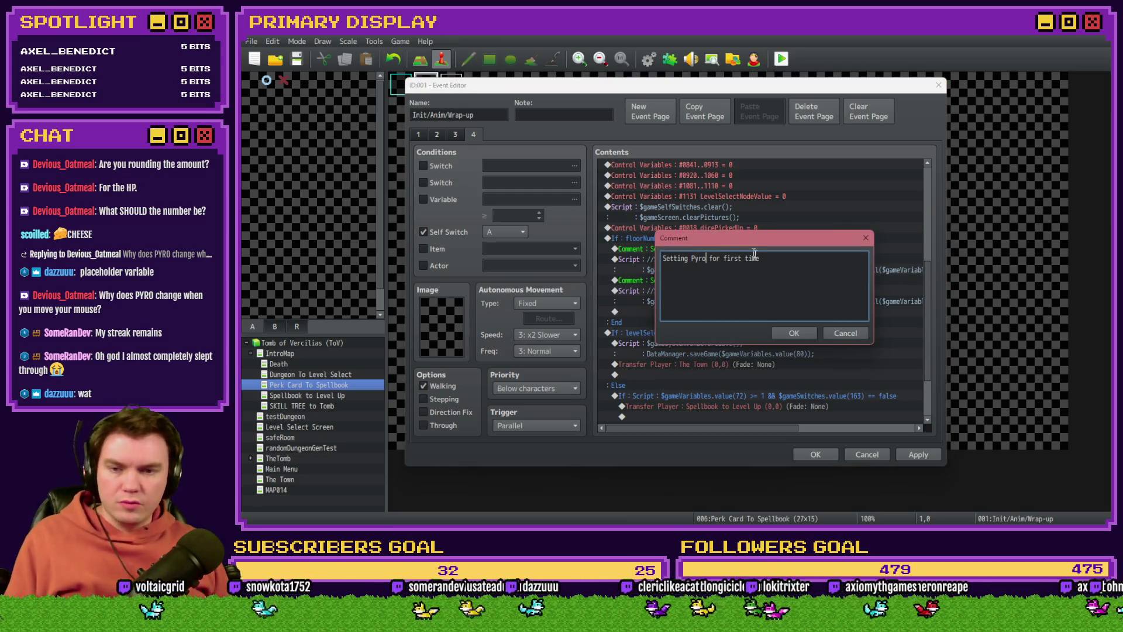
left_click(788, 334)
Clear the old HP description from the copied script's comment line, leaving just '//'.
left_click(752, 290)
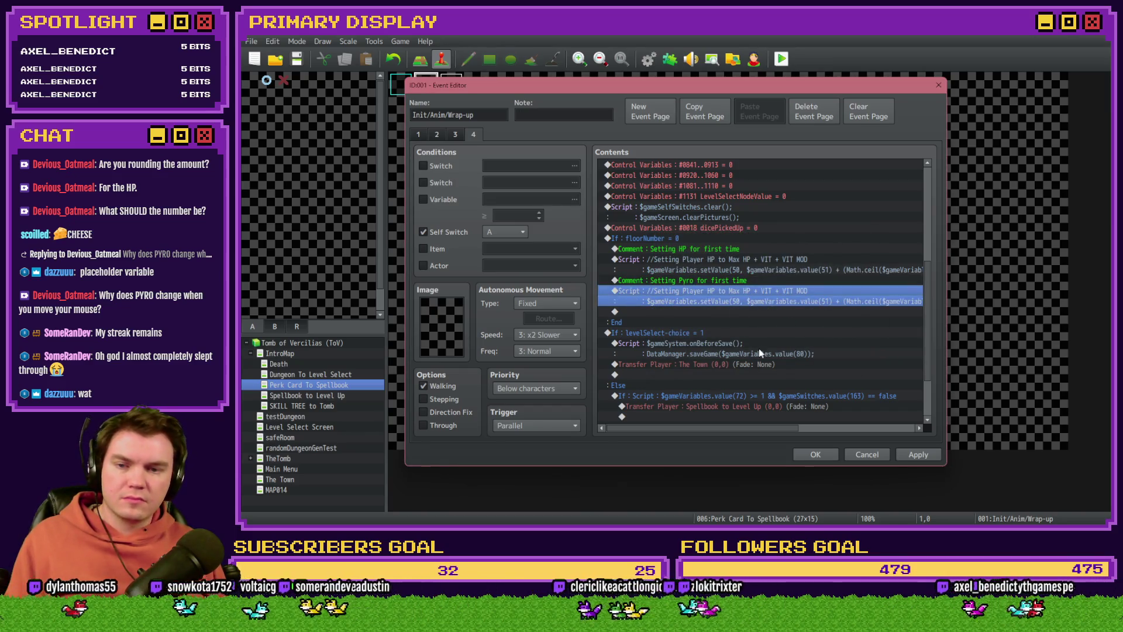
key("Return")
left_click_drag(825, 225, 670, 225)
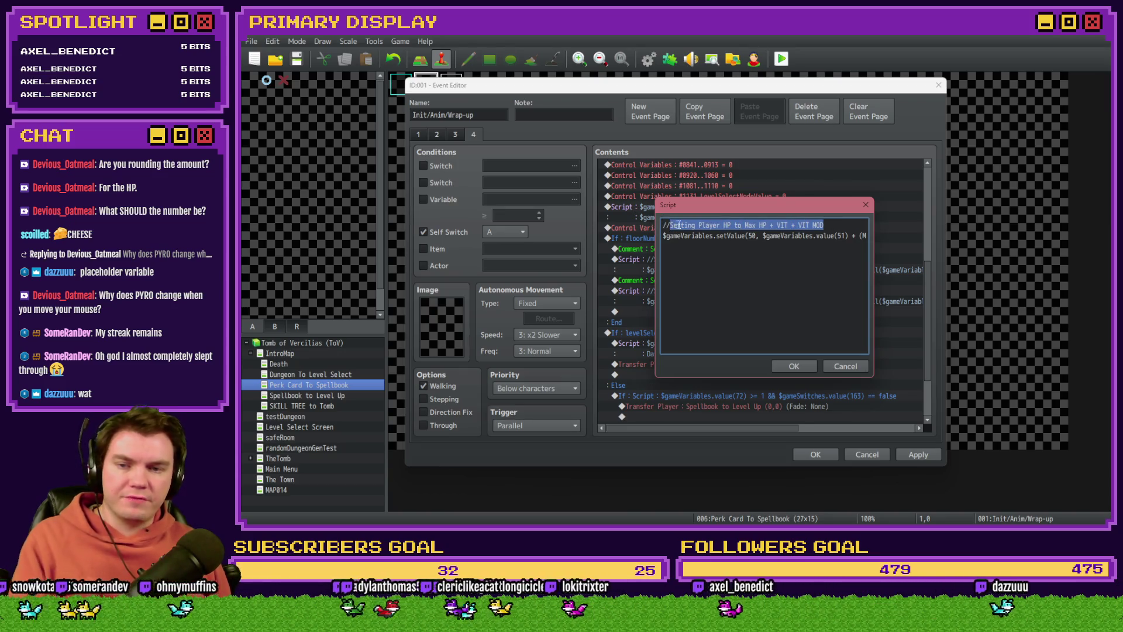
key("BackSpace")
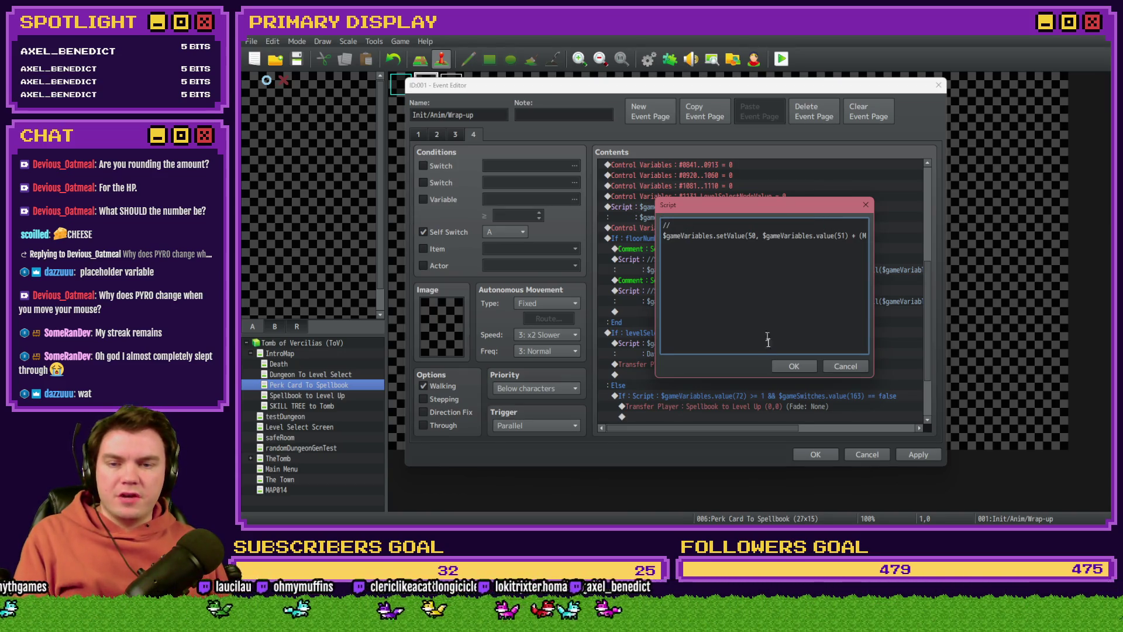
left_click(793, 366)
left_click(450, 199)
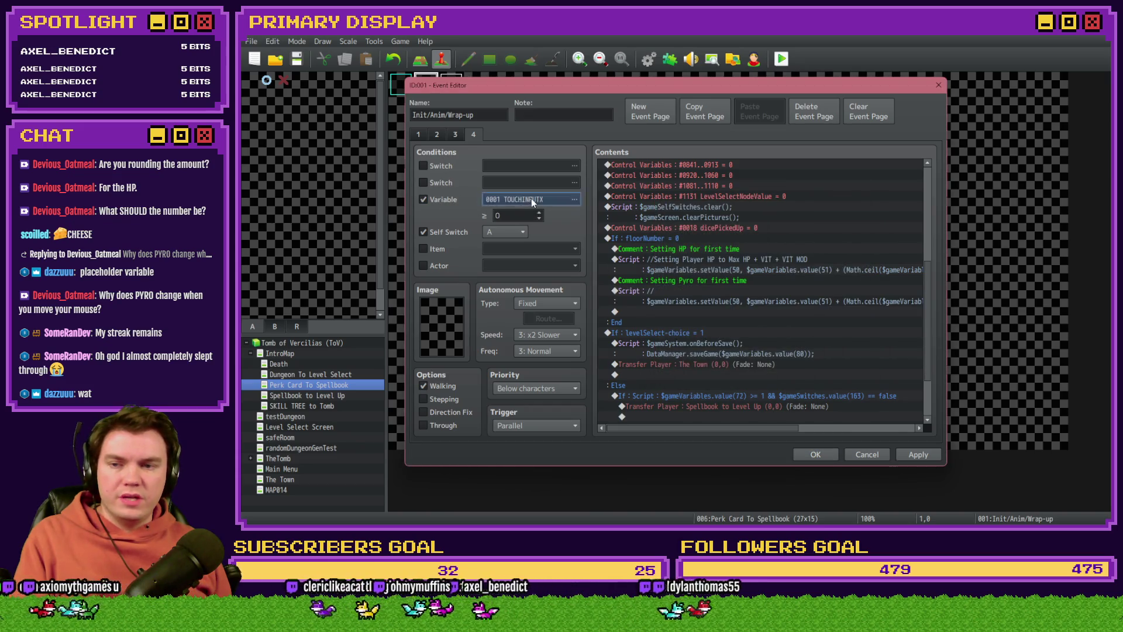
left_click(531, 198)
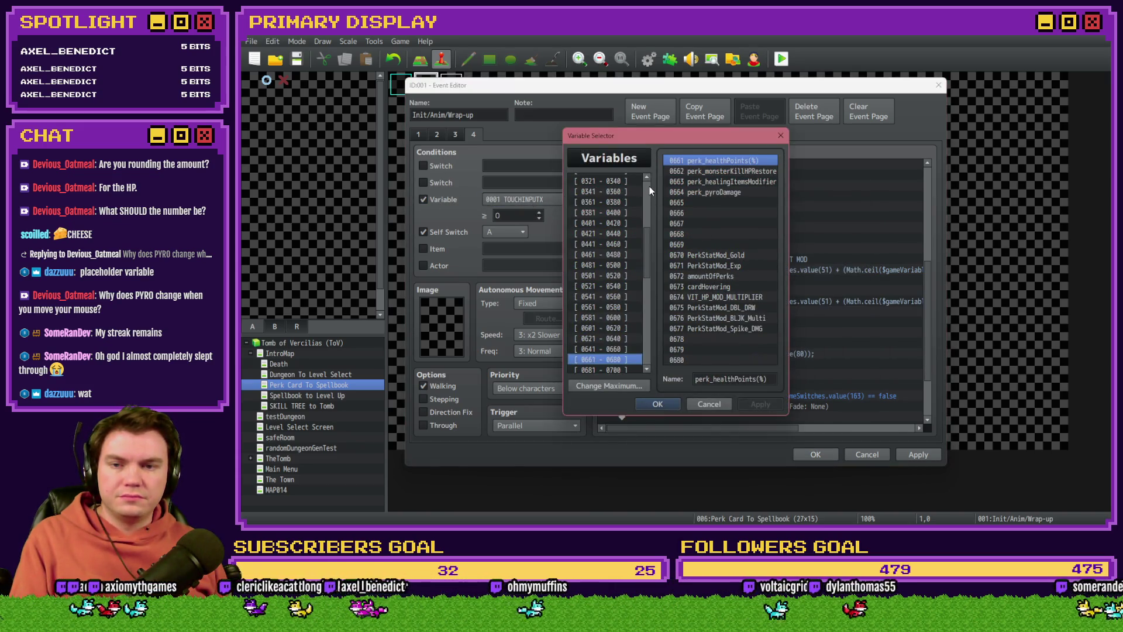
scroll(622, 180, "up", 6)
left_click(623, 180)
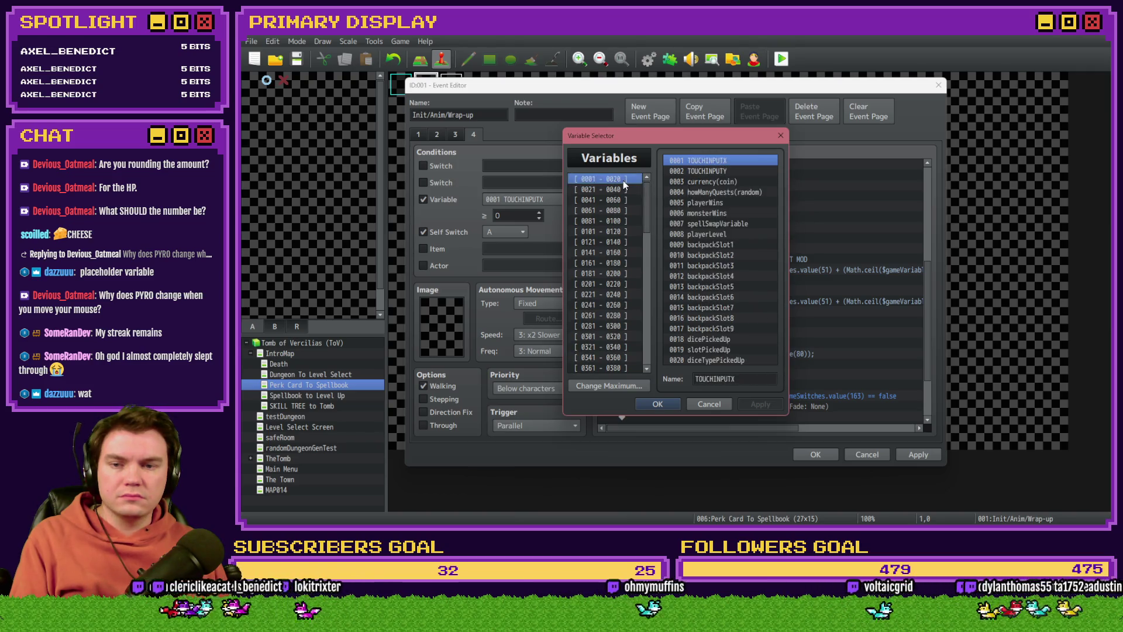
key("Down")
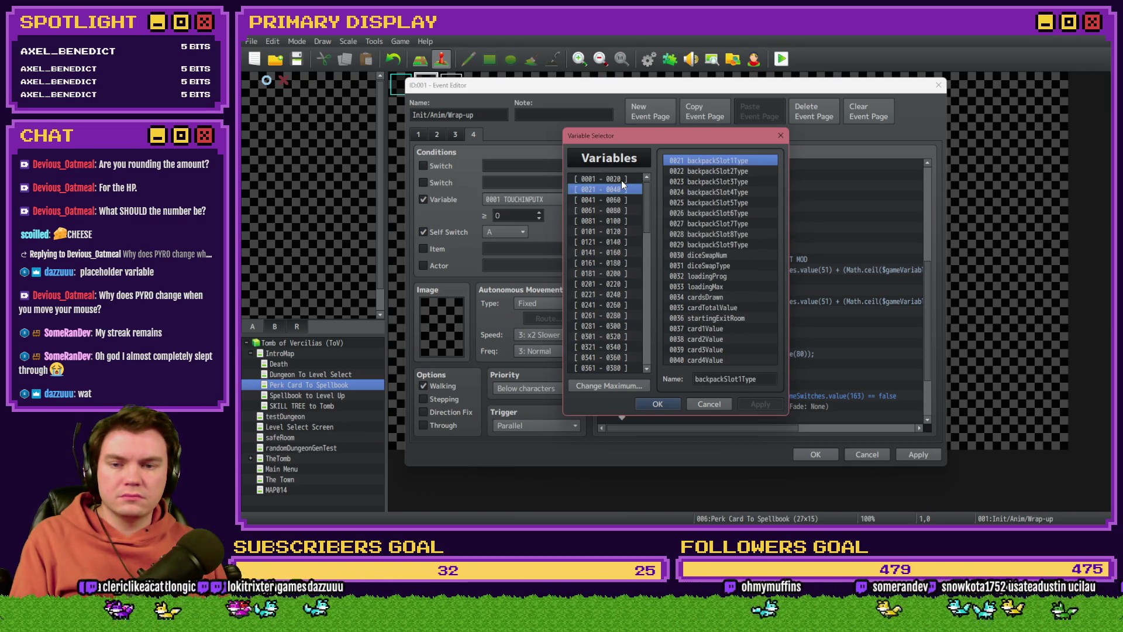
left_click(641, 200)
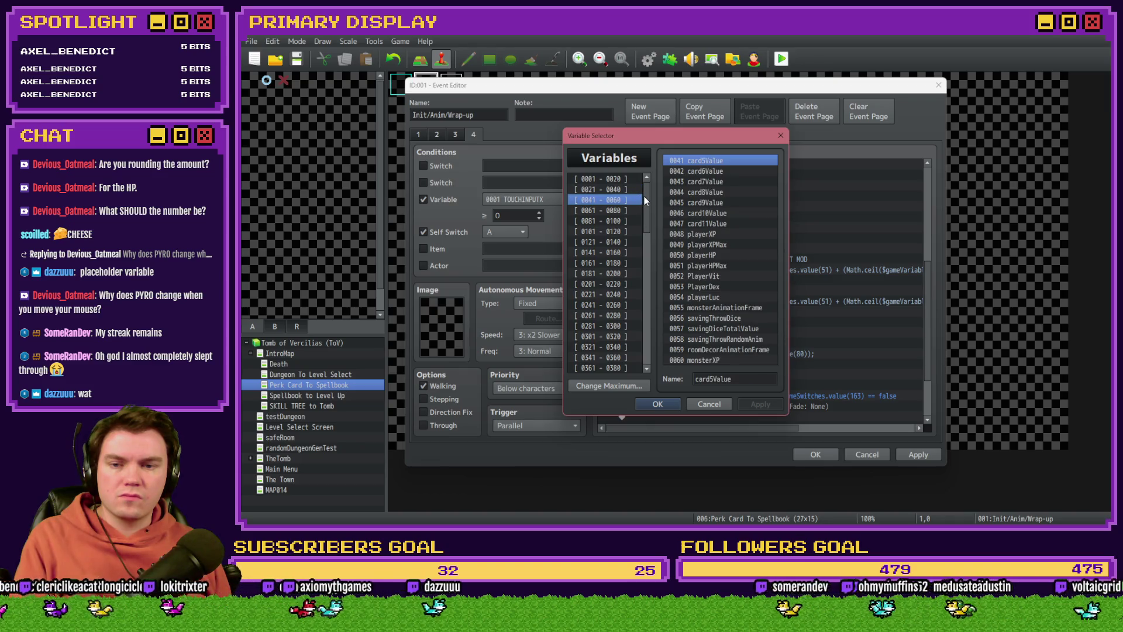
key("Down")
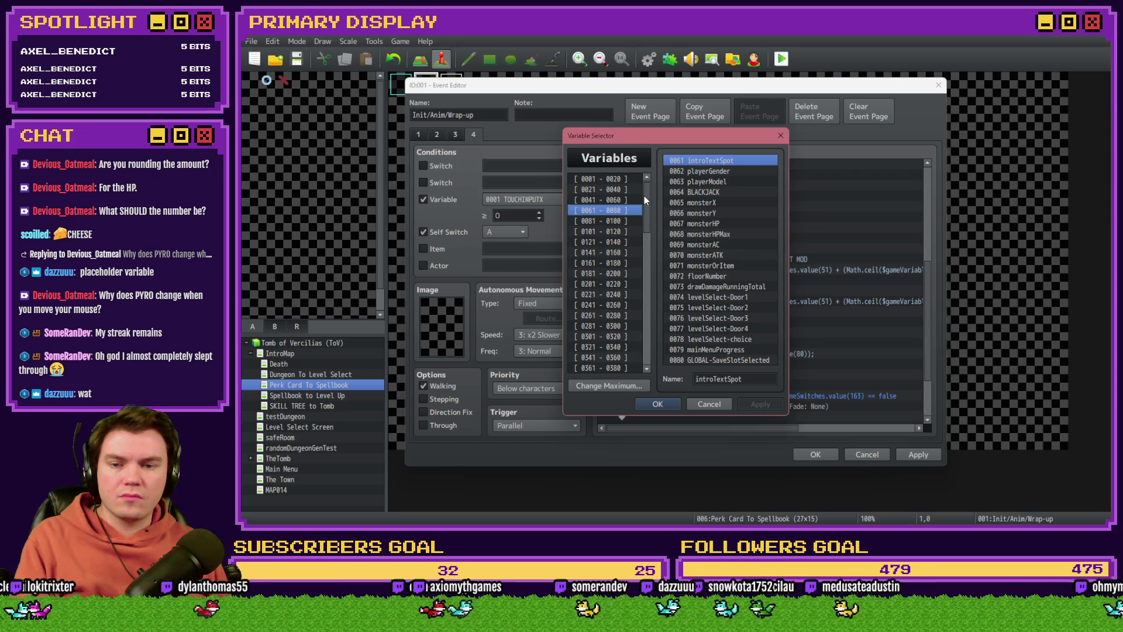
key("Down")
left_click_drag(644, 200, 644, 367)
left_click(626, 356)
key("Up")
key("Up")
key("Up")
key("Up")
key("Up")
key("Up")
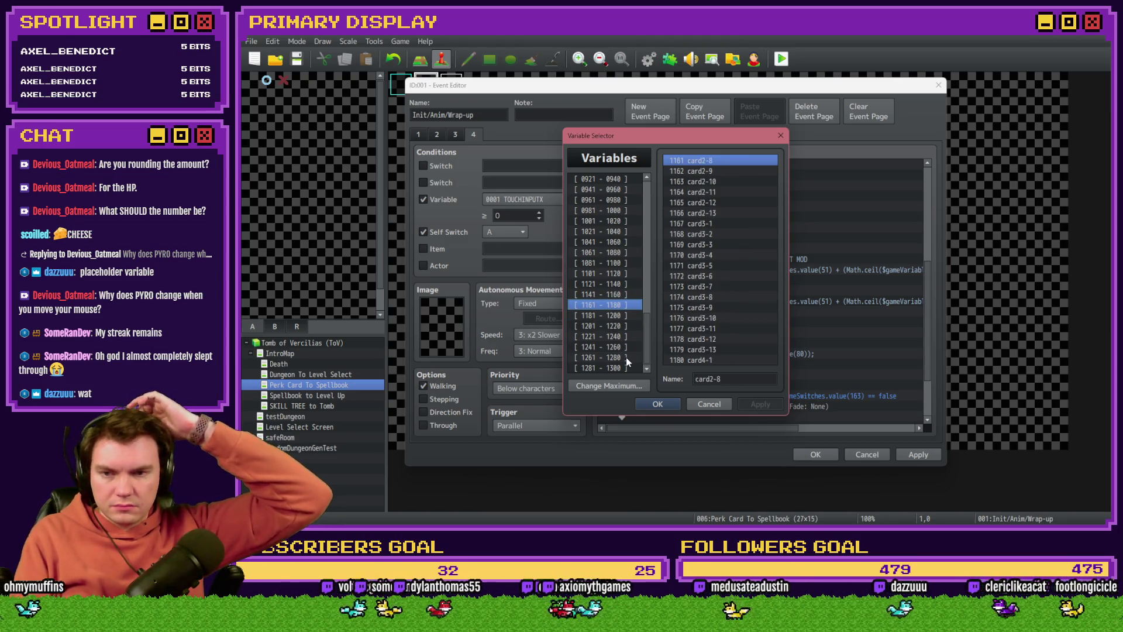
key("Down")
key("Up")
key("Up")
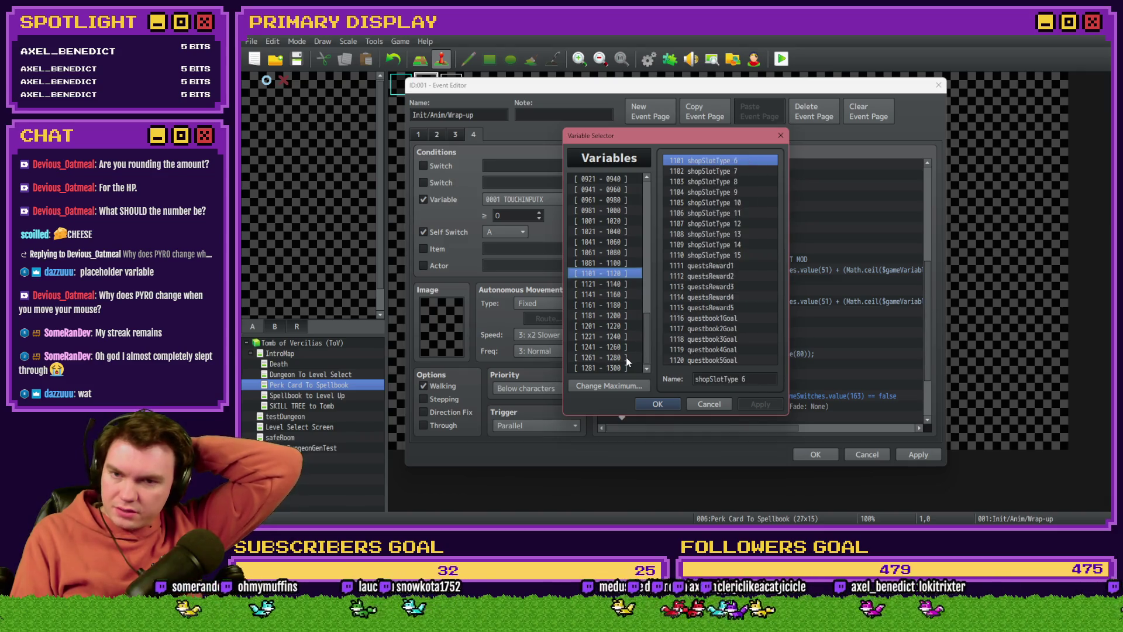
key("Up")
key("Up")
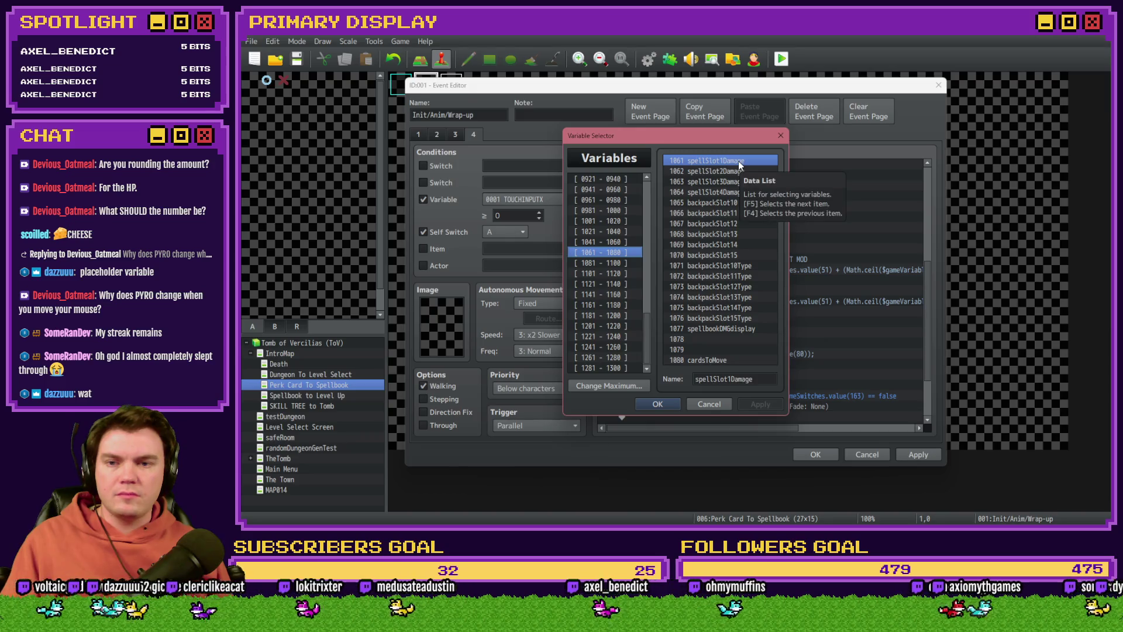
left_click(721, 405)
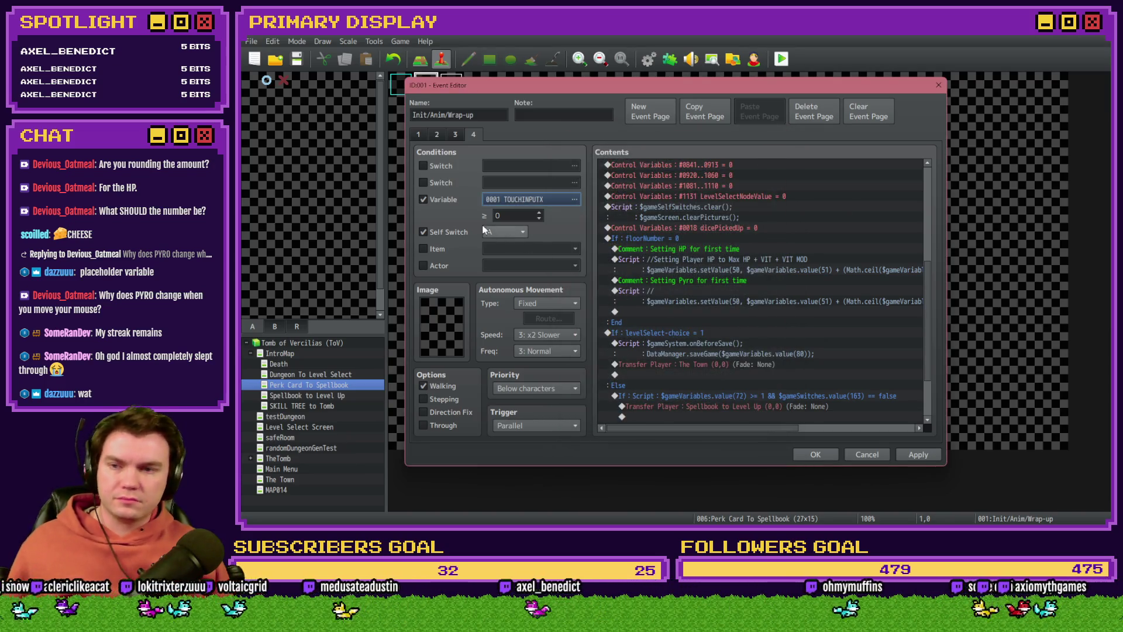
Change the Pyro script to subtract from variable 1061's own value, then reopen the applyPerkCardStats common event.
left_click(437, 199)
double_click(736, 295)
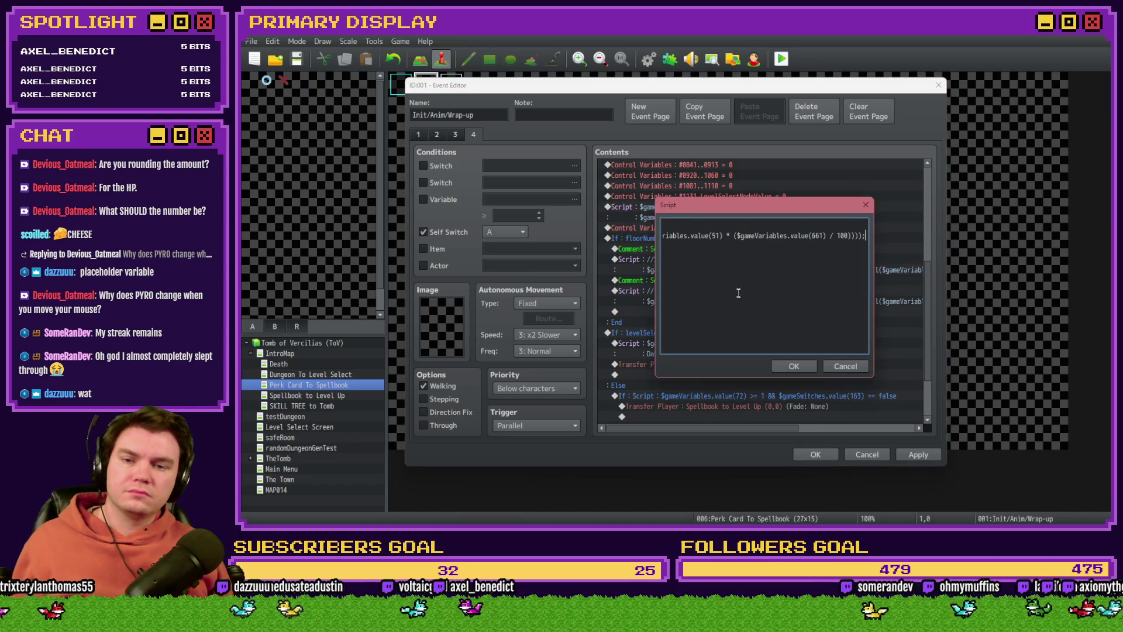
left_click(745, 237)
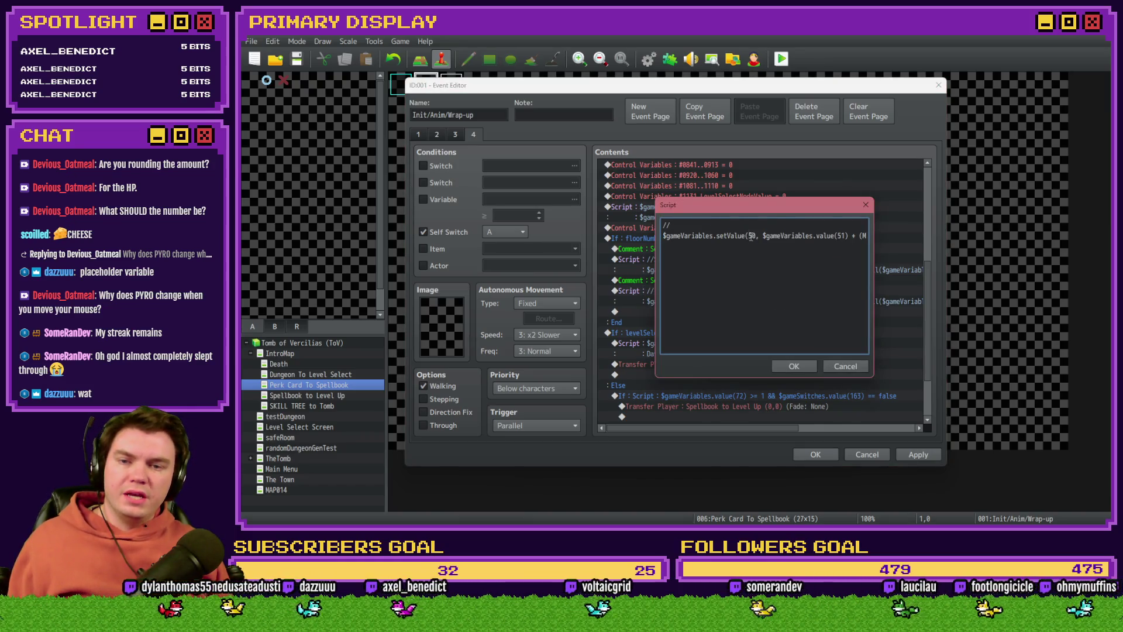
type("1061")
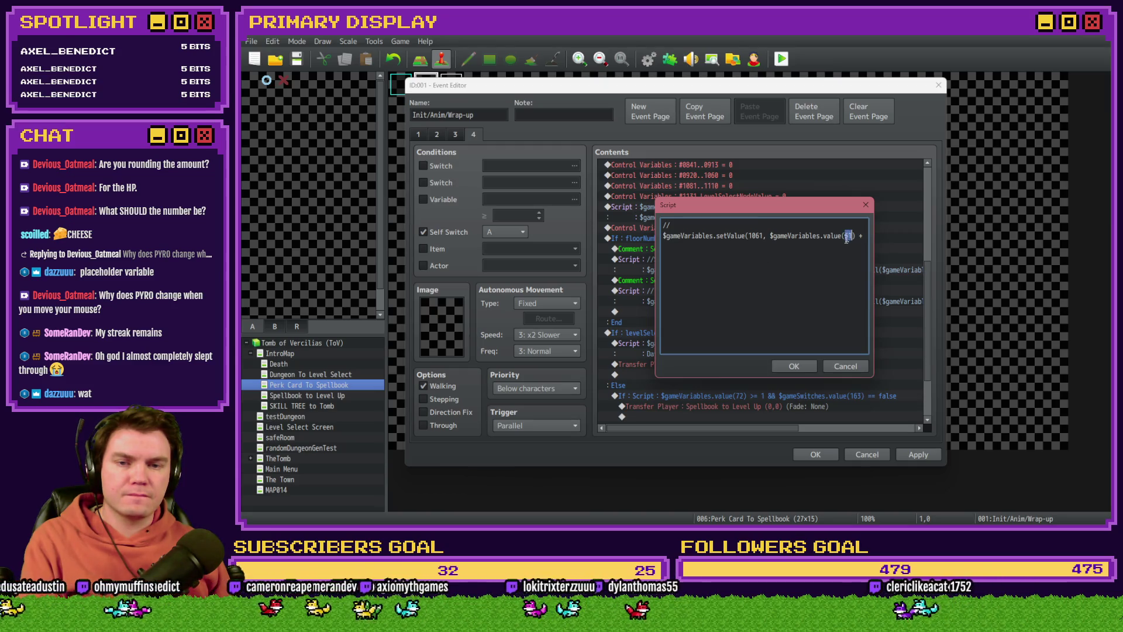
type("1")
key("Right")
key("Right")
key("Right")
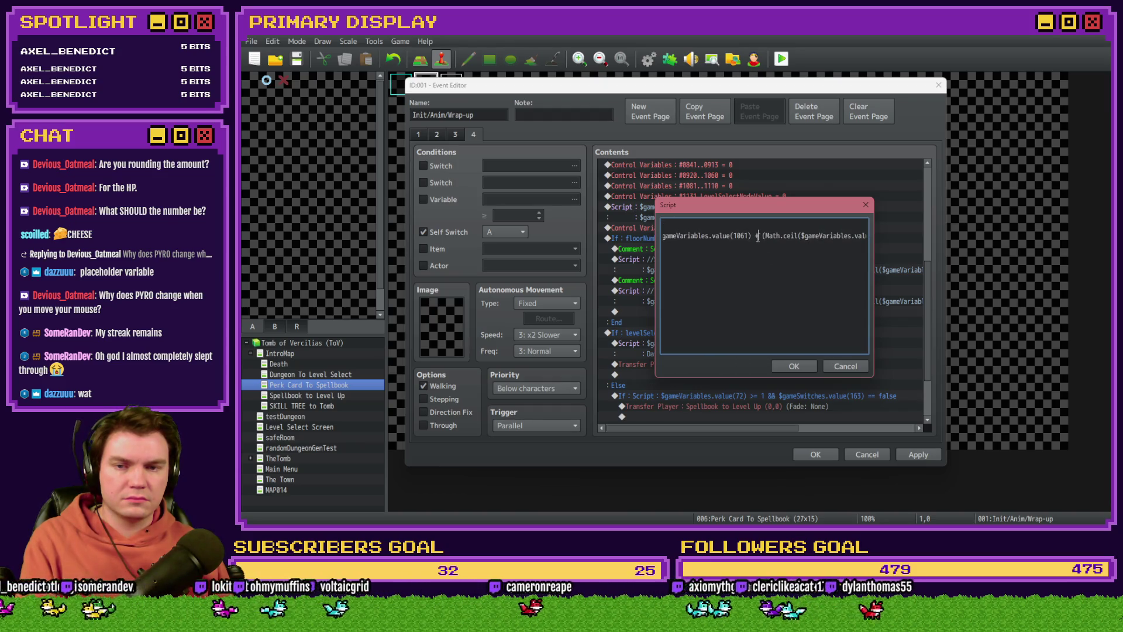
key("BackSpace")
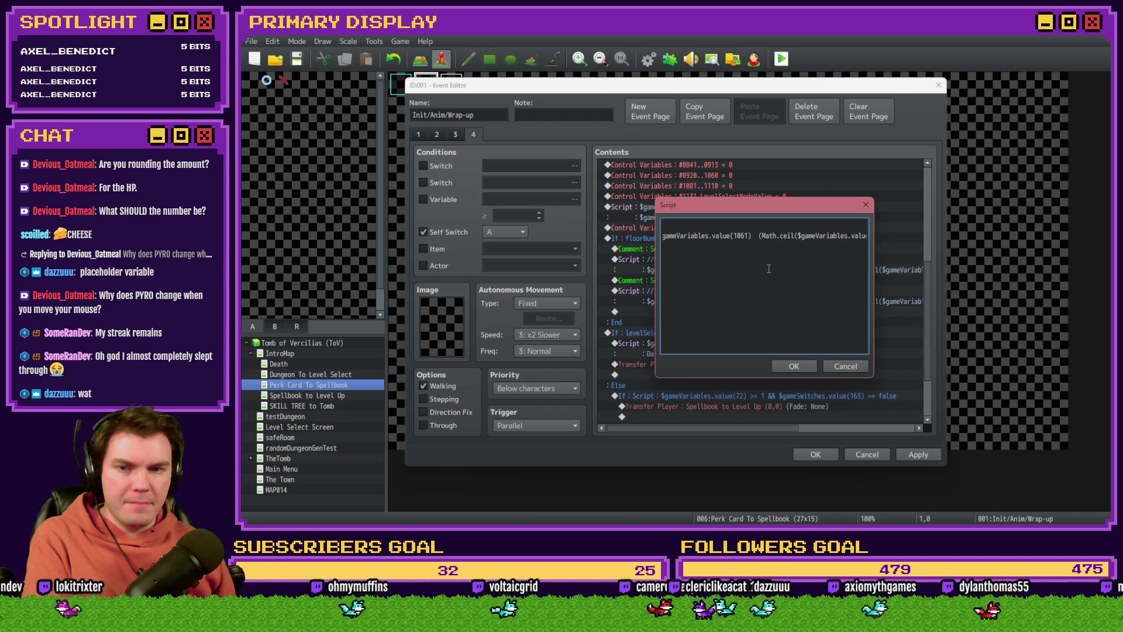
type("-")
left_click(792, 363)
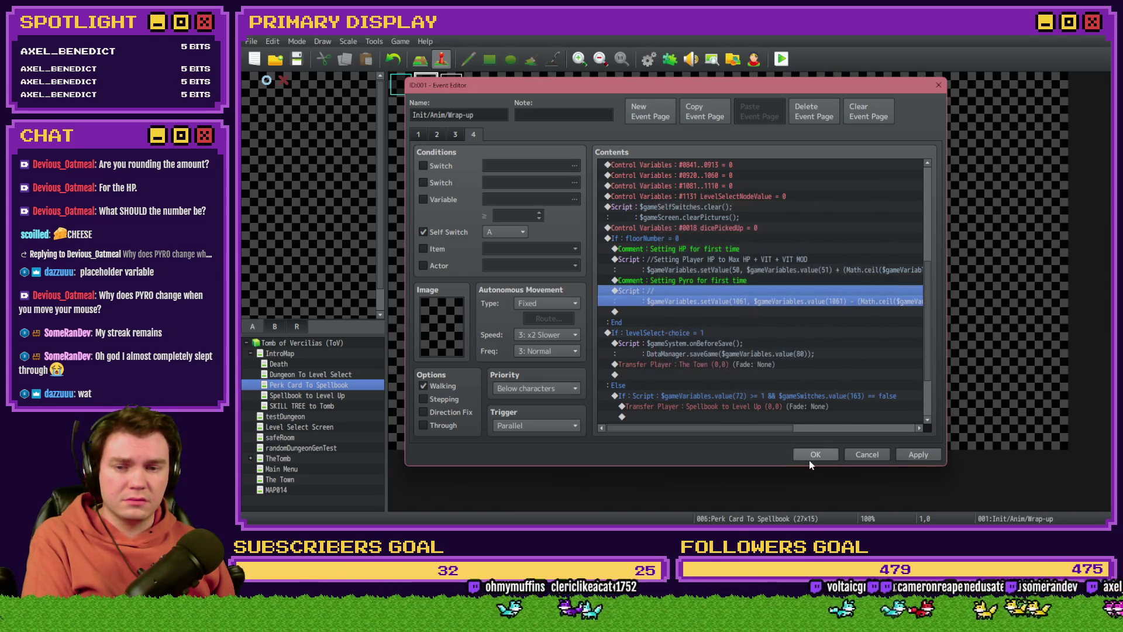
left_click(811, 457)
left_click(648, 59)
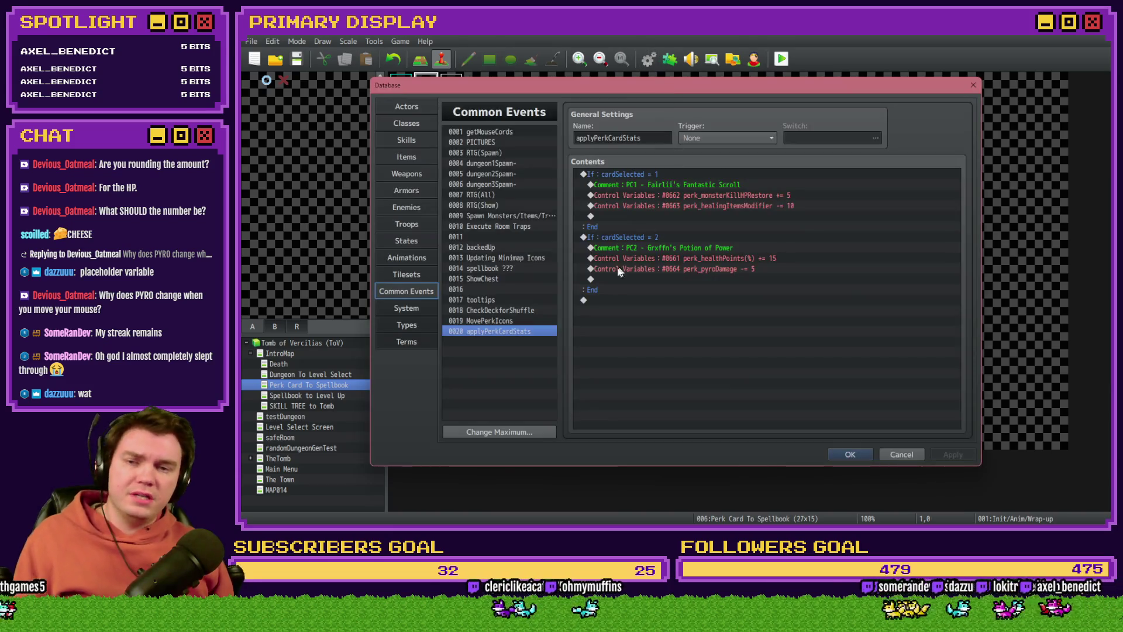
Check the perk_pyroDamage line and the heal-with-perk-cards script on TheTomb's DiceMove page 6.
left_click(744, 270)
key("Escape")
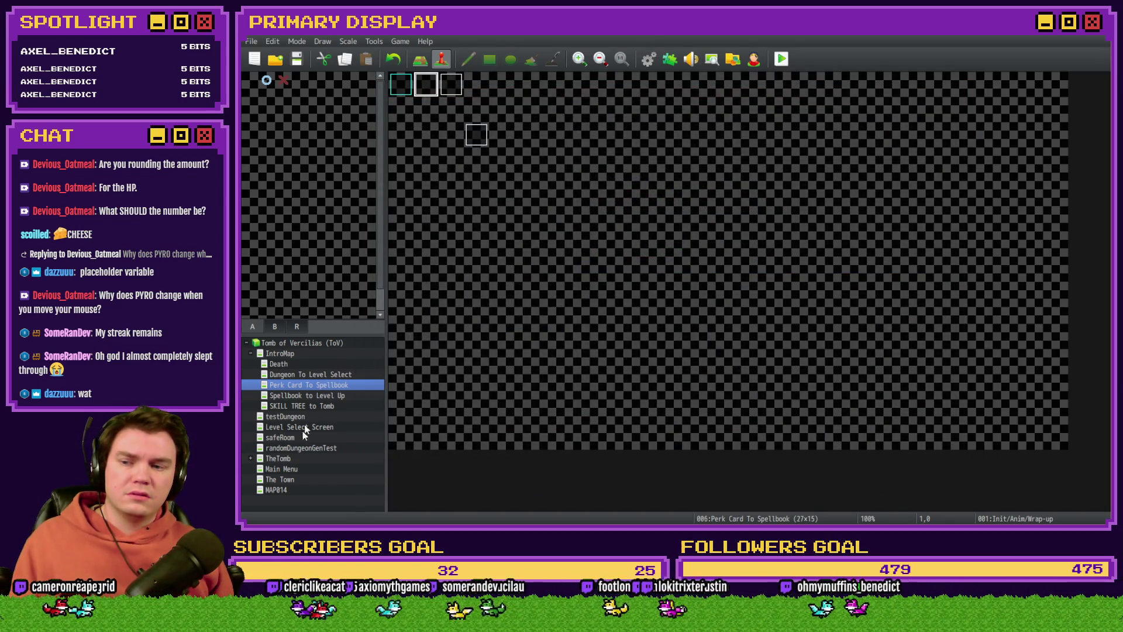
left_click(296, 459)
double_click(462, 86)
left_click(492, 134)
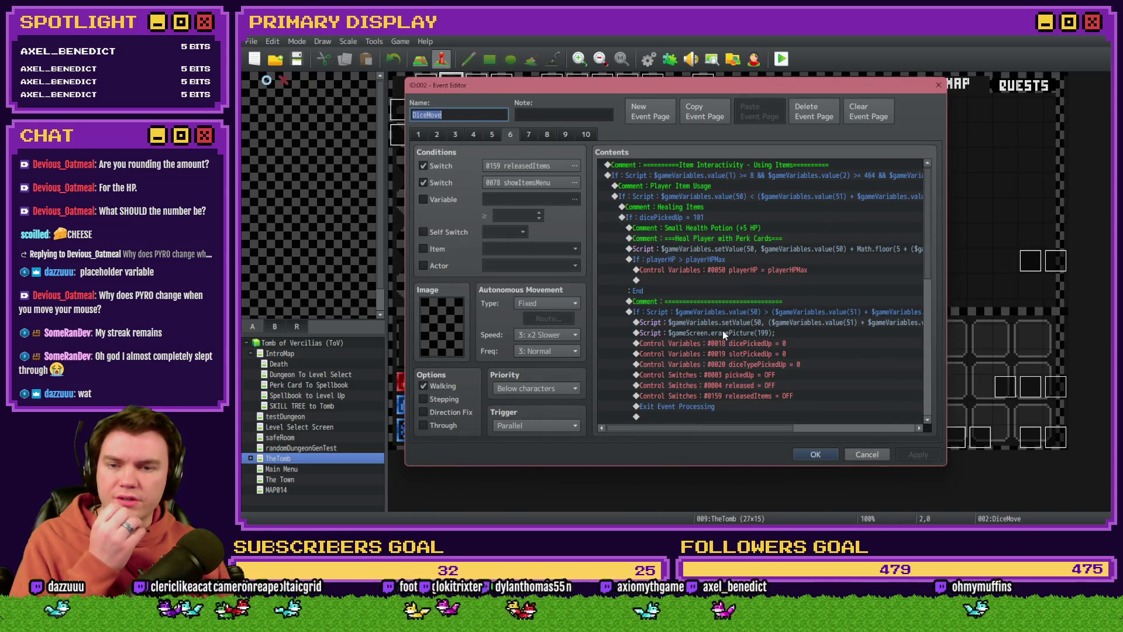
left_click_drag(679, 428, 711, 432)
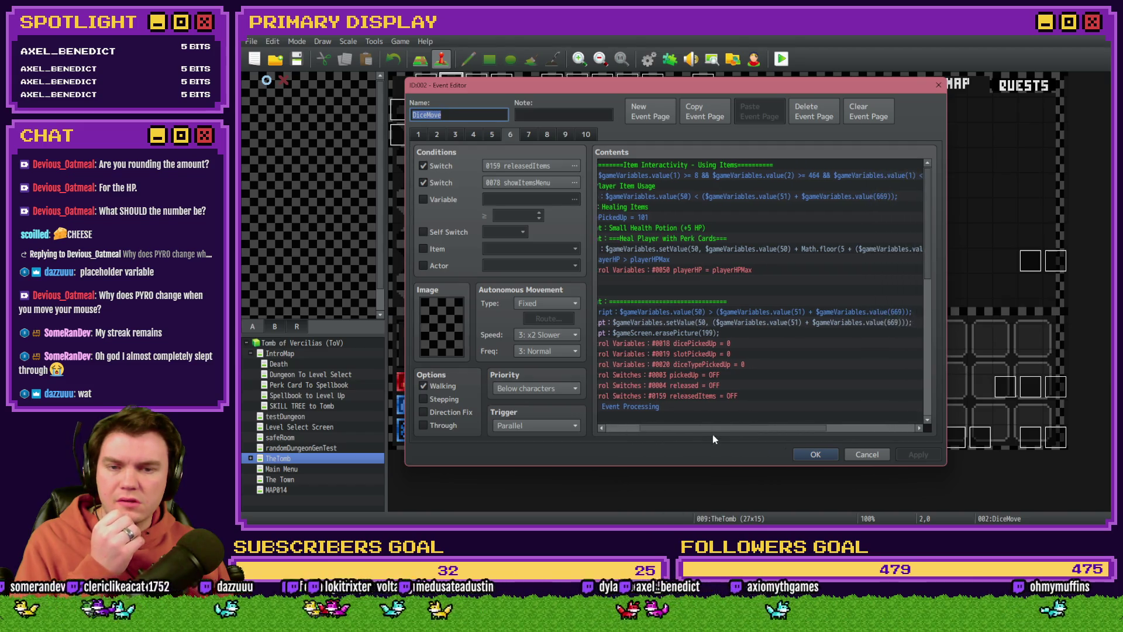
left_click(784, 253)
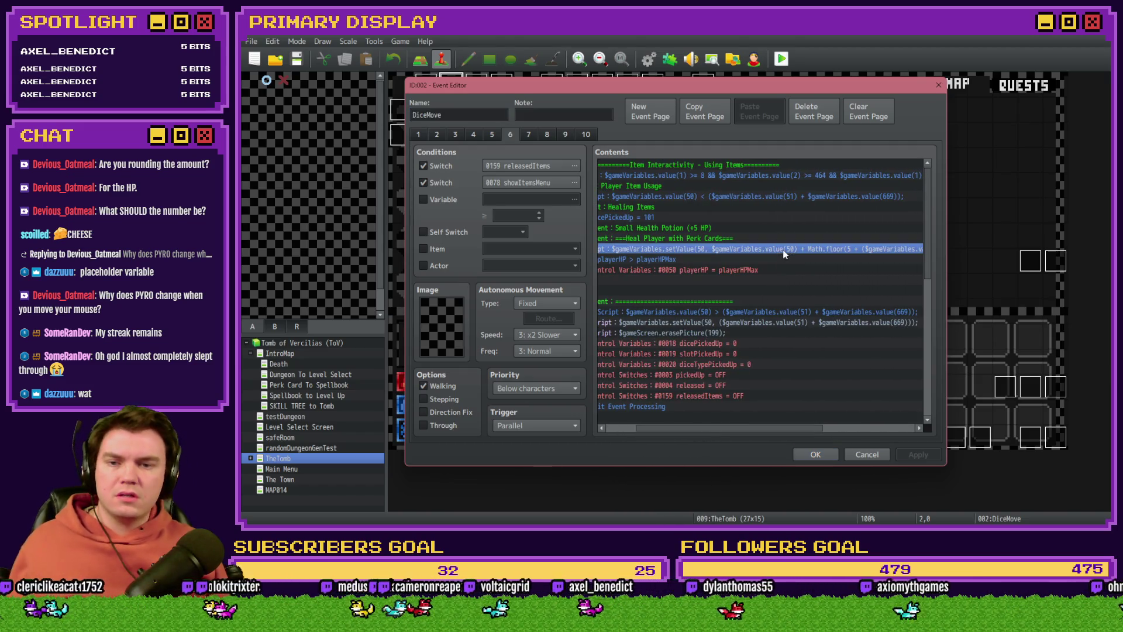
left_click(863, 454)
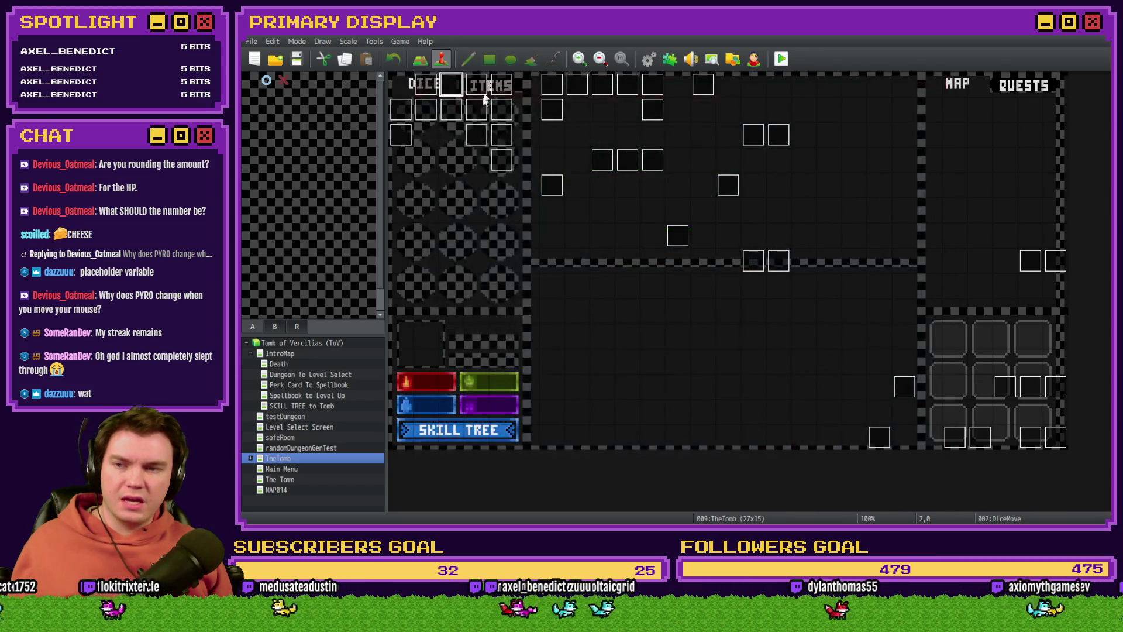
Paste the copied heal script into the floorNumber block on page 4 of Init/Anim/Wrap-up.
left_click(313, 385)
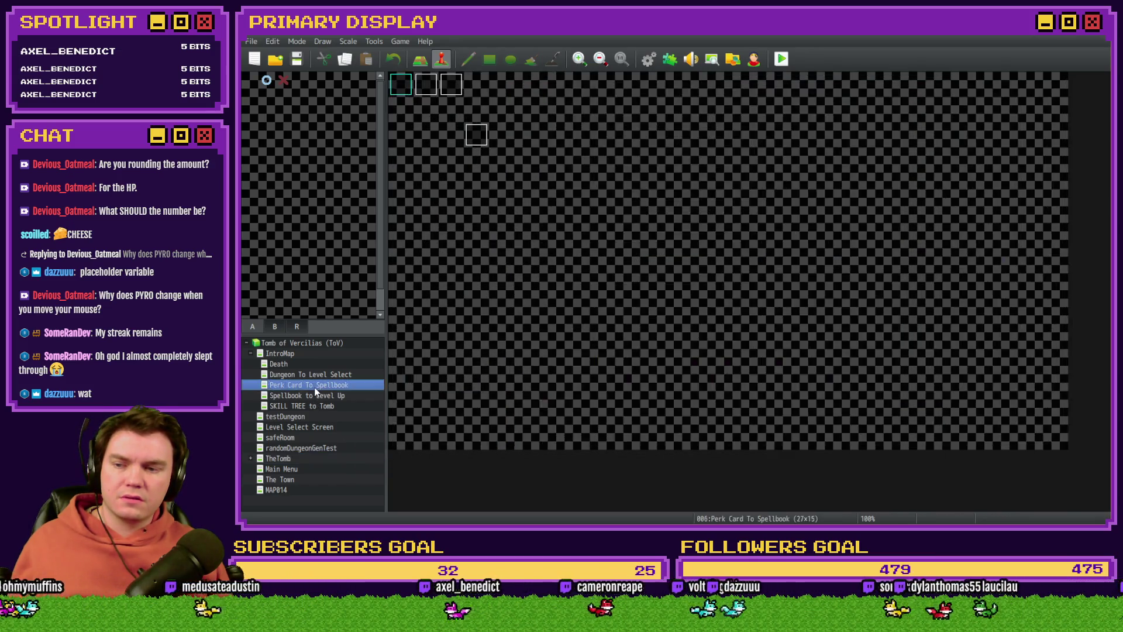
double_click(432, 86)
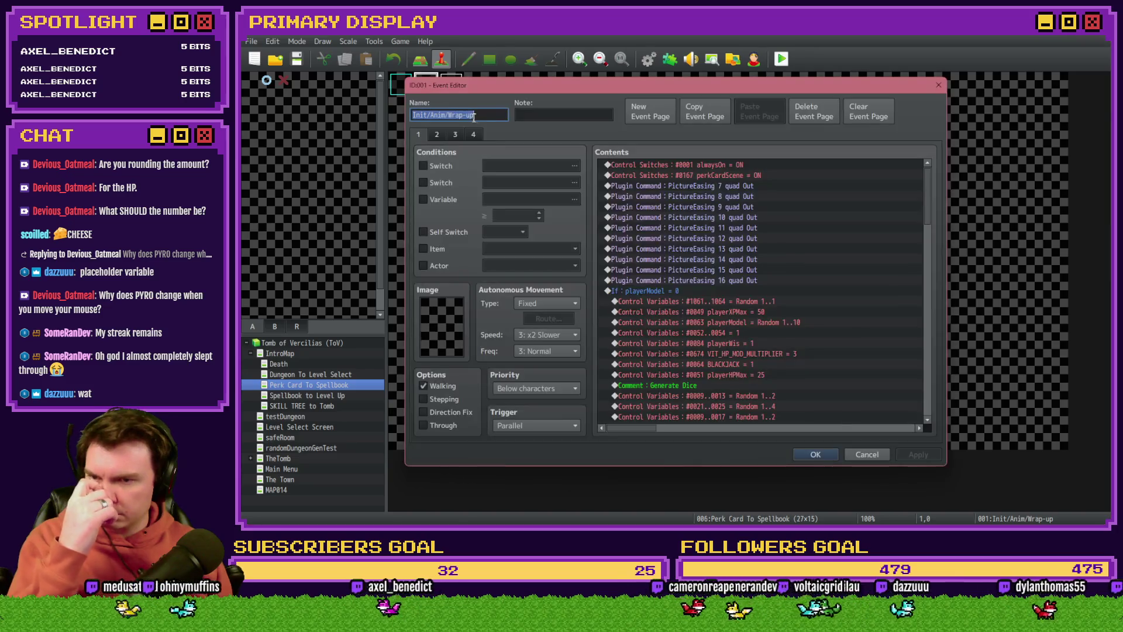
left_click(455, 134)
left_click(474, 135)
left_click(732, 364)
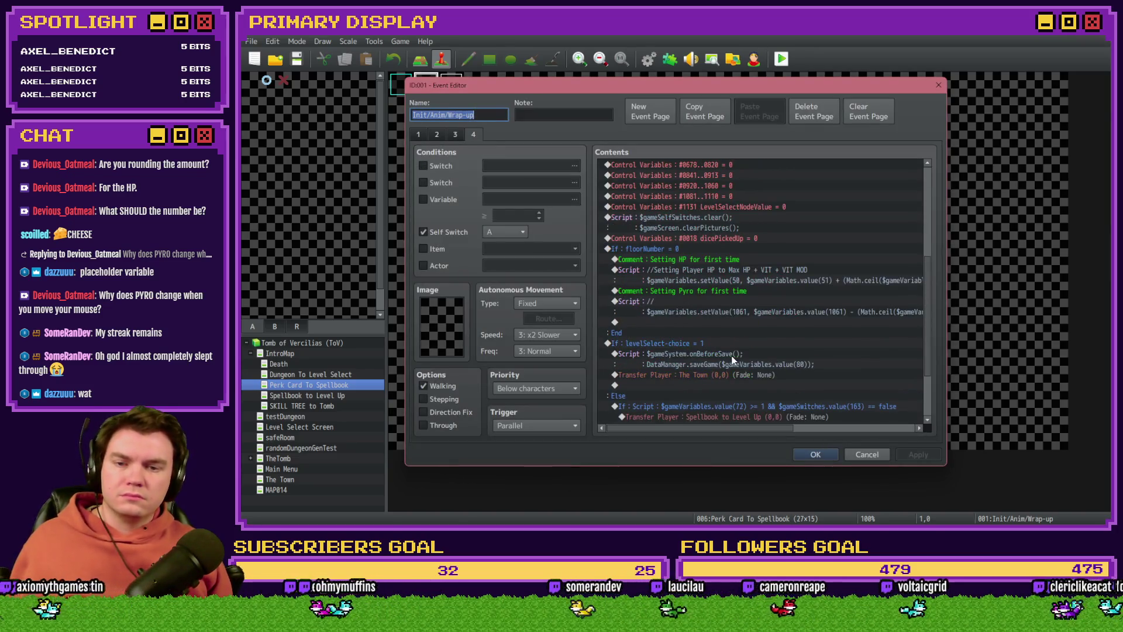
scroll(719, 345, "down", 3)
left_click(698, 325)
key("ctrl+v")
Review the pasted script's perk-modifier formula and close it unchanged.
double_click(709, 323)
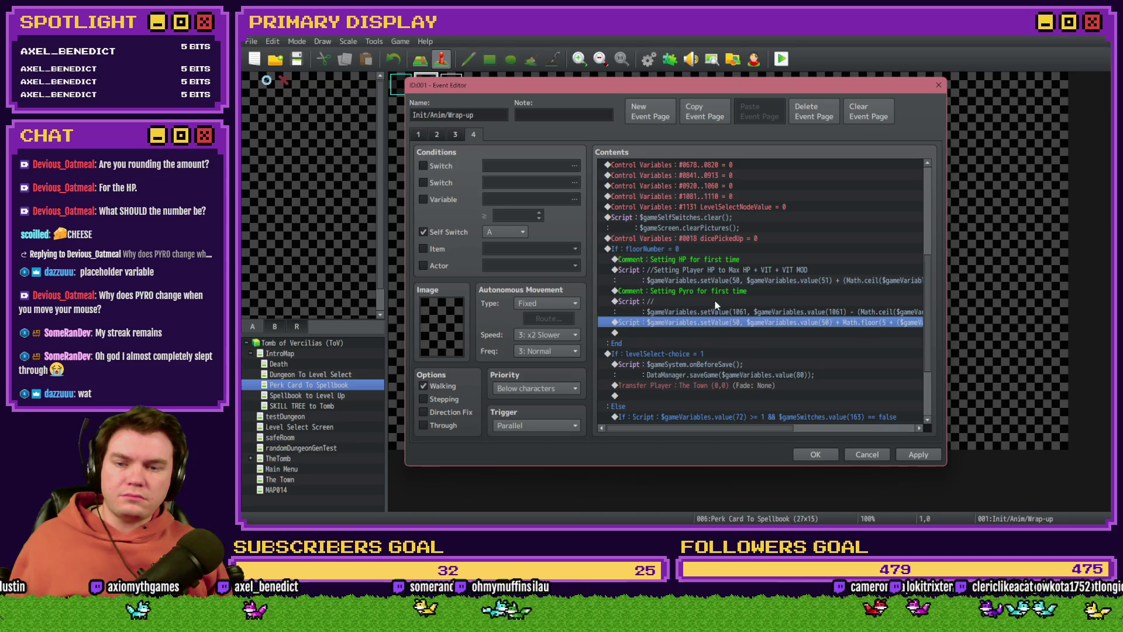
left_click_drag(739, 346, 741, 343)
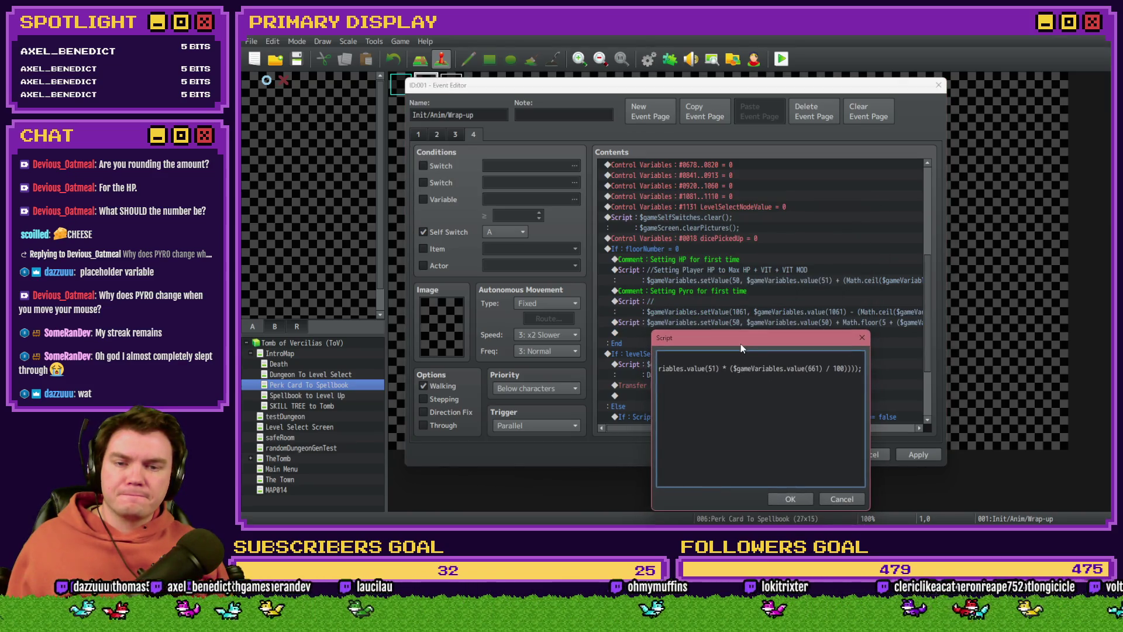
left_click(726, 368)
key("shift+End")
key("shift+Home")
key("Left")
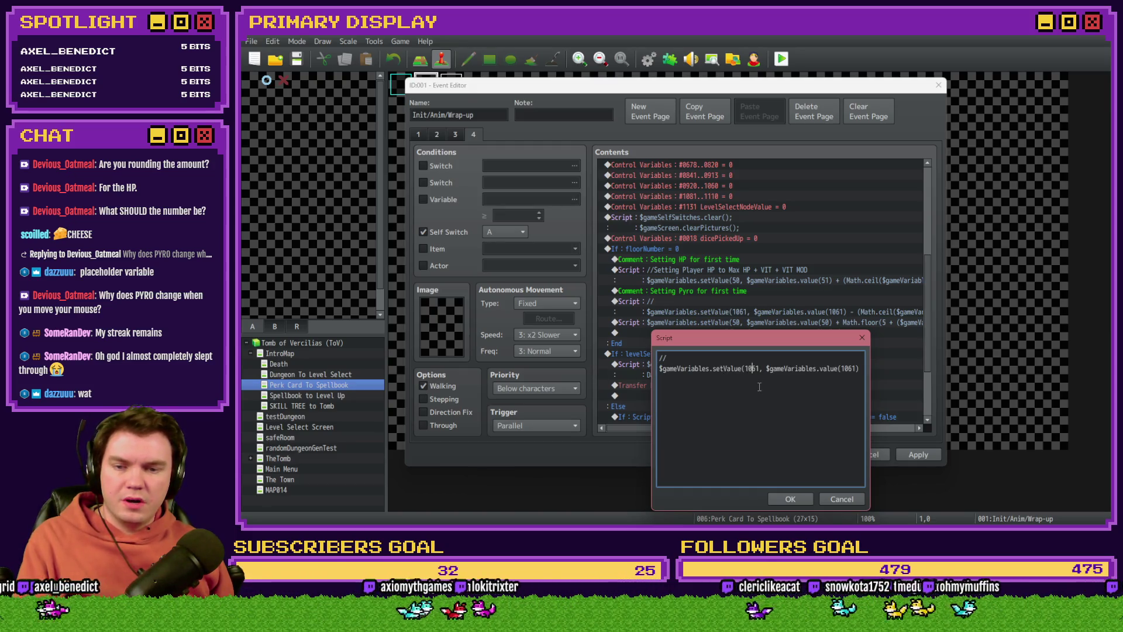
key("Right")
key("Right")
key("Right")
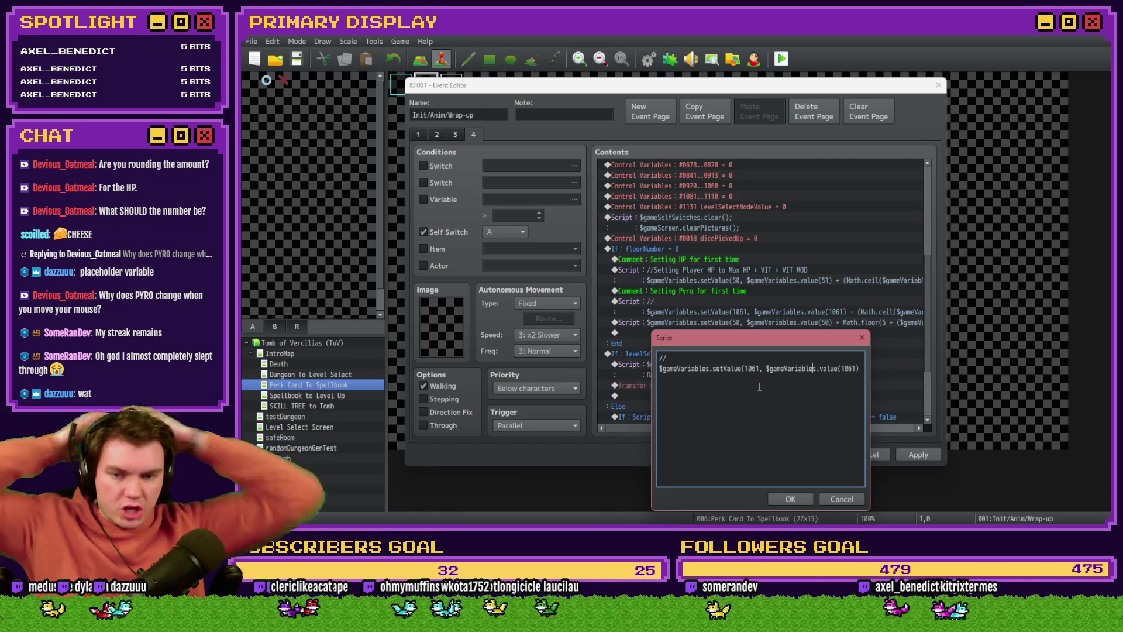
left_click(851, 496)
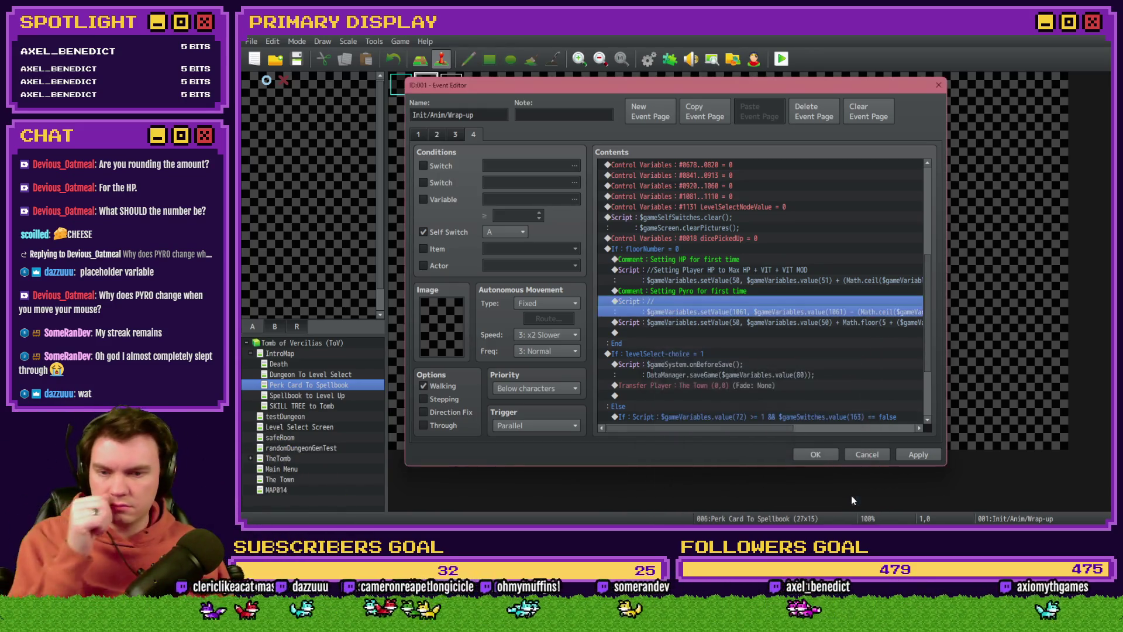
Delete the 'Setting Pyro for first time' comment with its scripts and close the event editor.
left_click(693, 292)
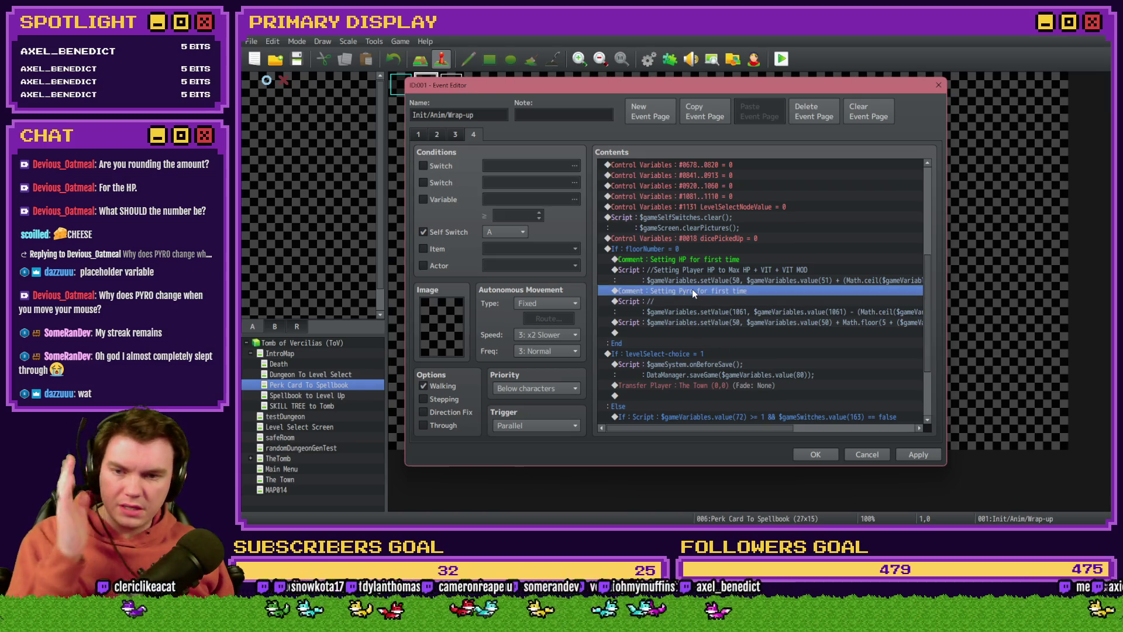
key("Delete")
key("Delete")
key("Delete")
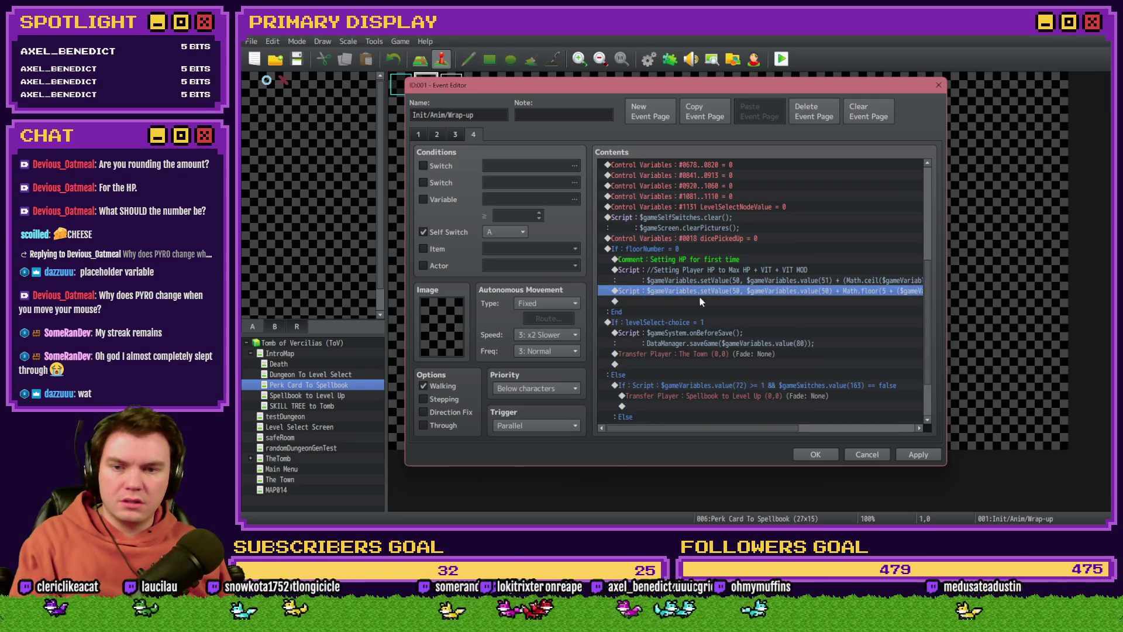
left_click(814, 455)
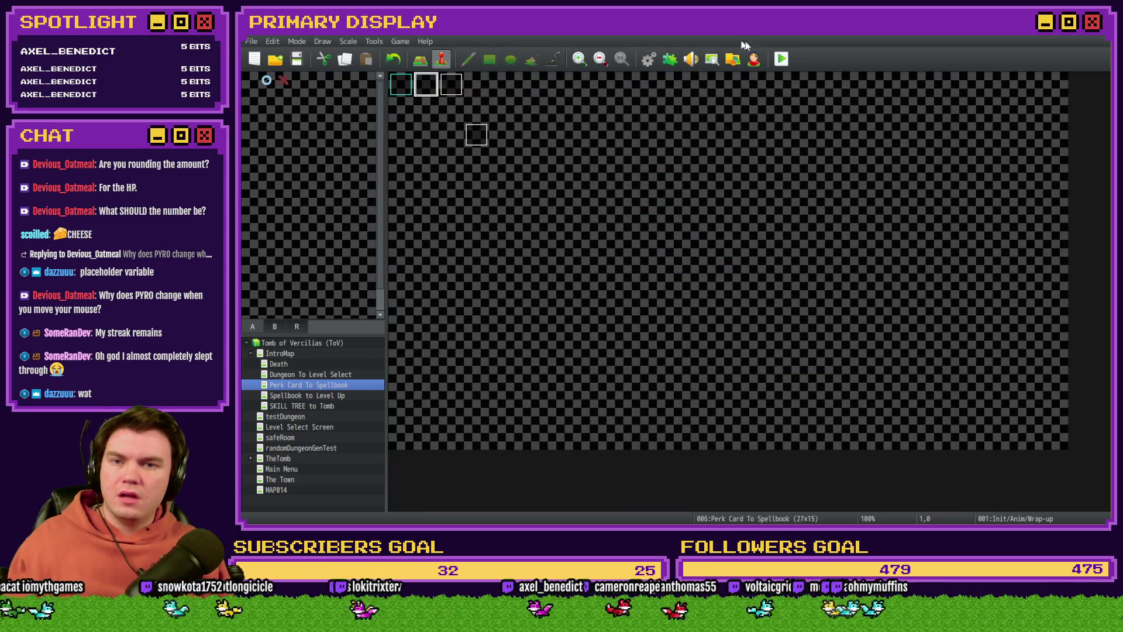
Playtest, take the Spiked Pauldron perk card, and open the Super Tools Engine HUD Maker via F9.
left_click(783, 59)
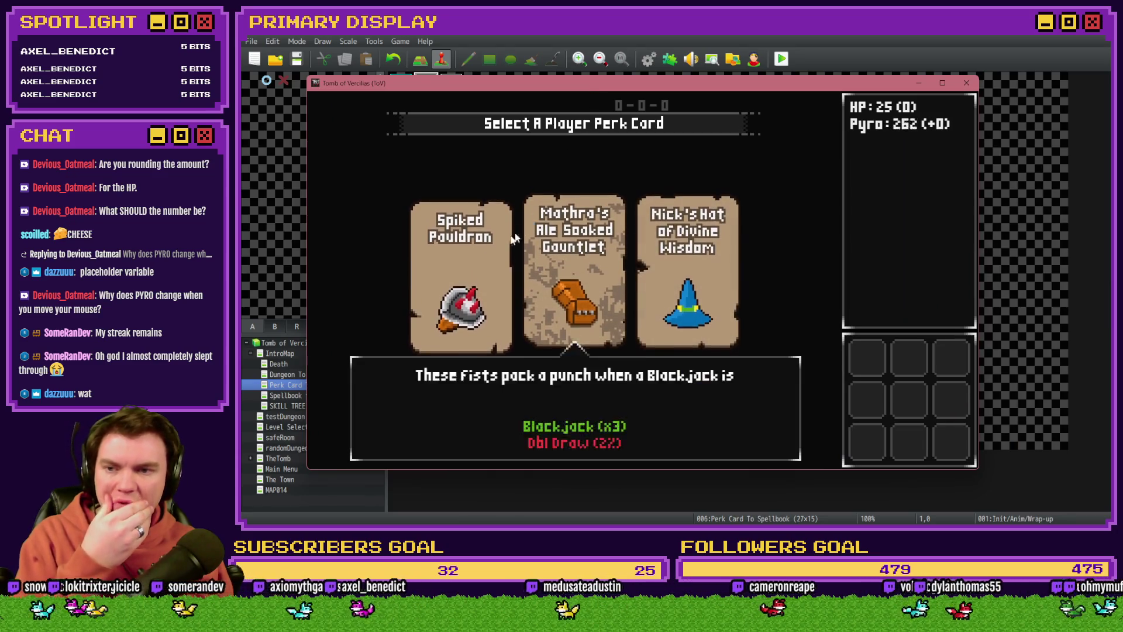
left_click(467, 254)
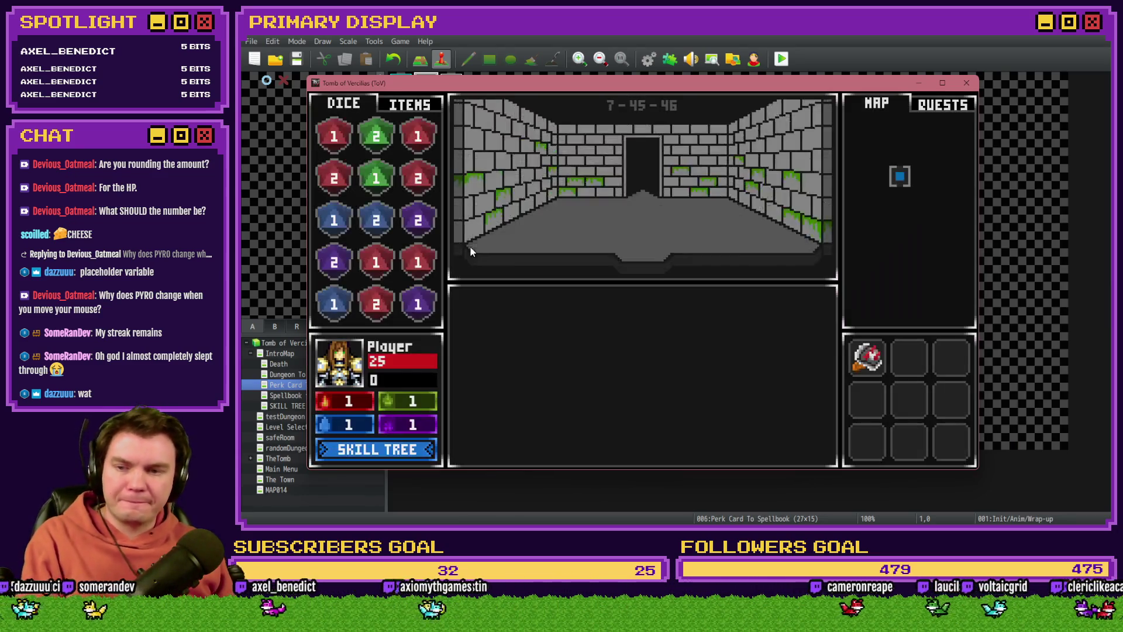
key("F9")
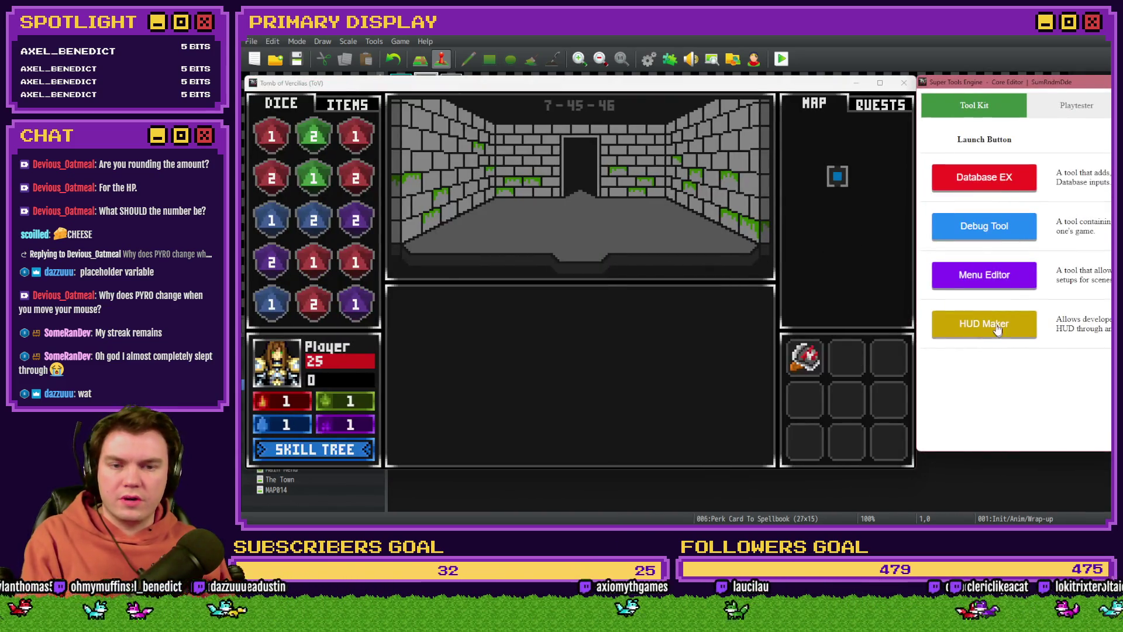
left_click(997, 330)
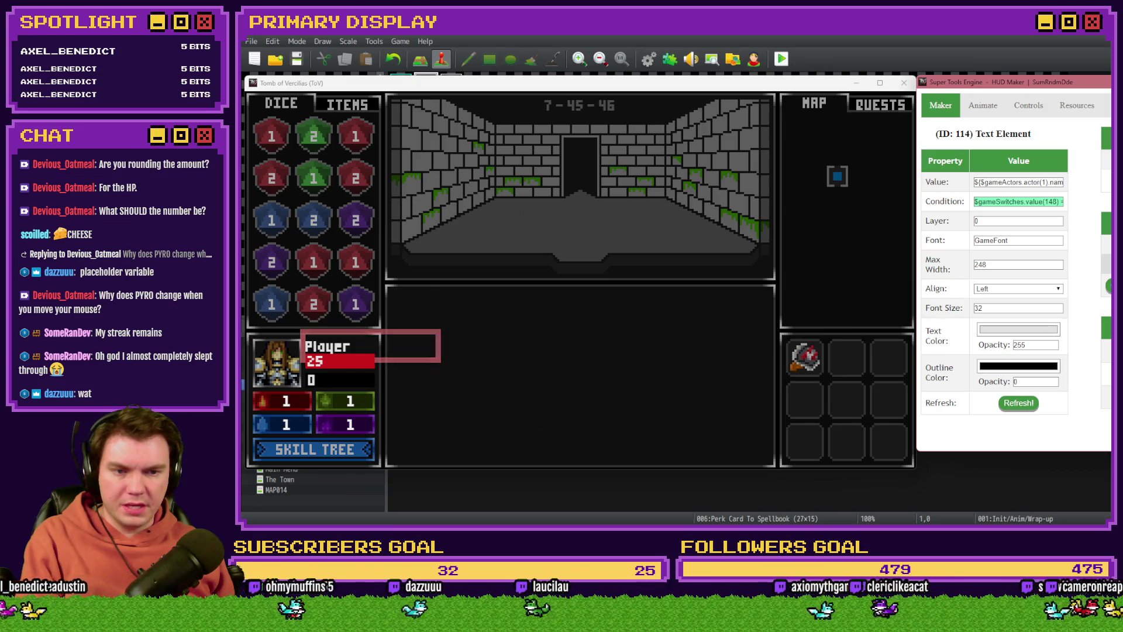
Copy the player HP gauge's whole Max Value formula.
left_click(340, 379)
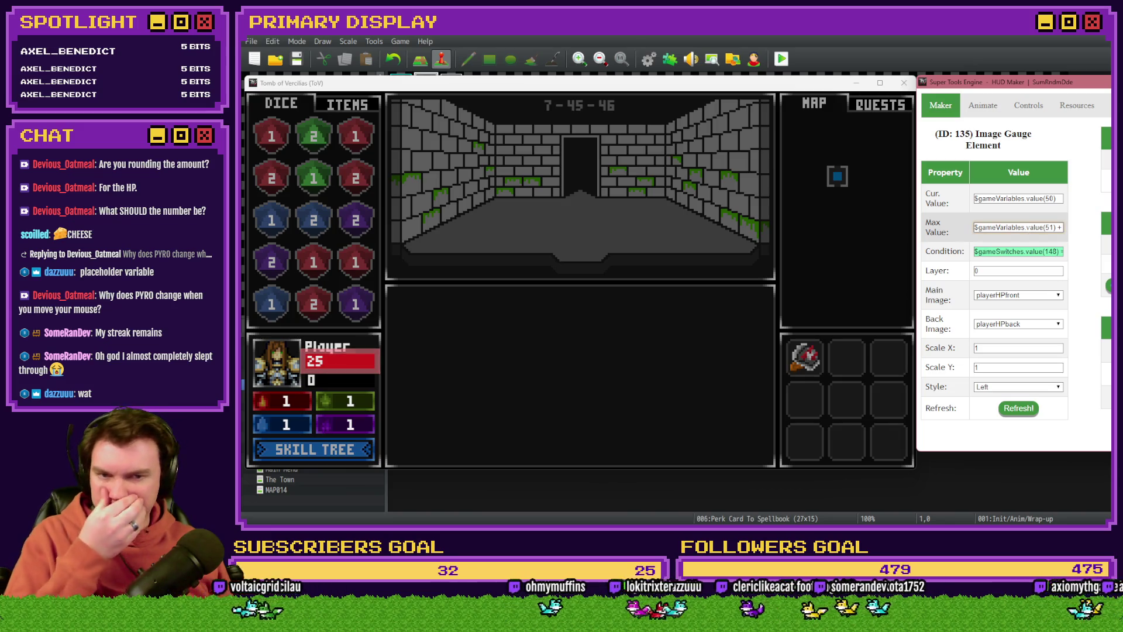
key("Right")
key("Right")
key("Right")
key("Right")
key("Right")
key("Right")
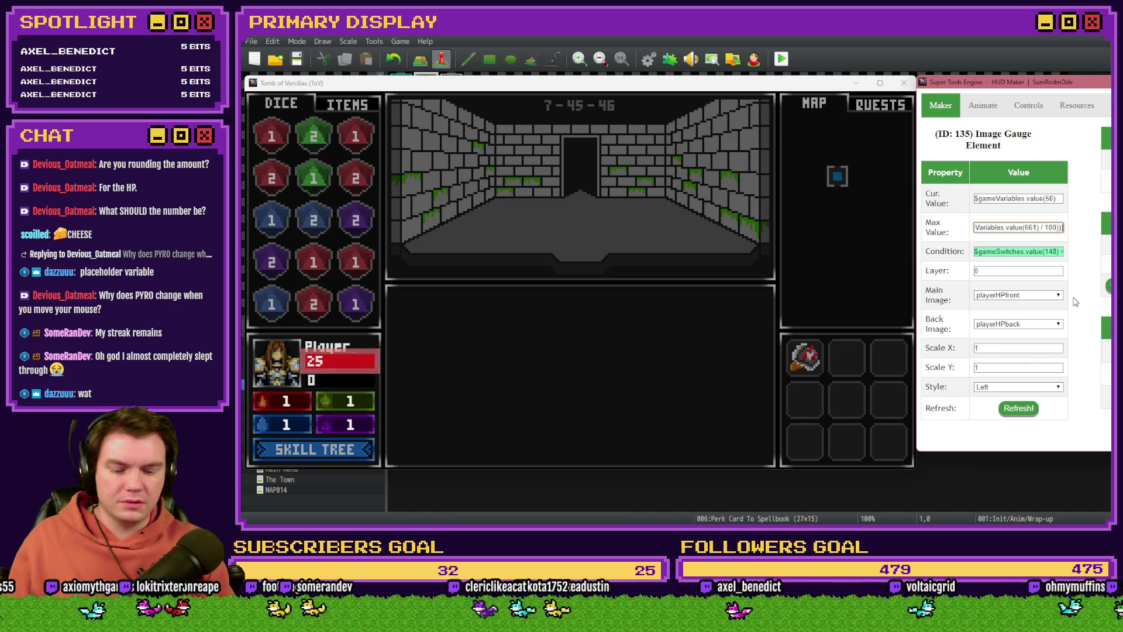
key("ctrl+a")
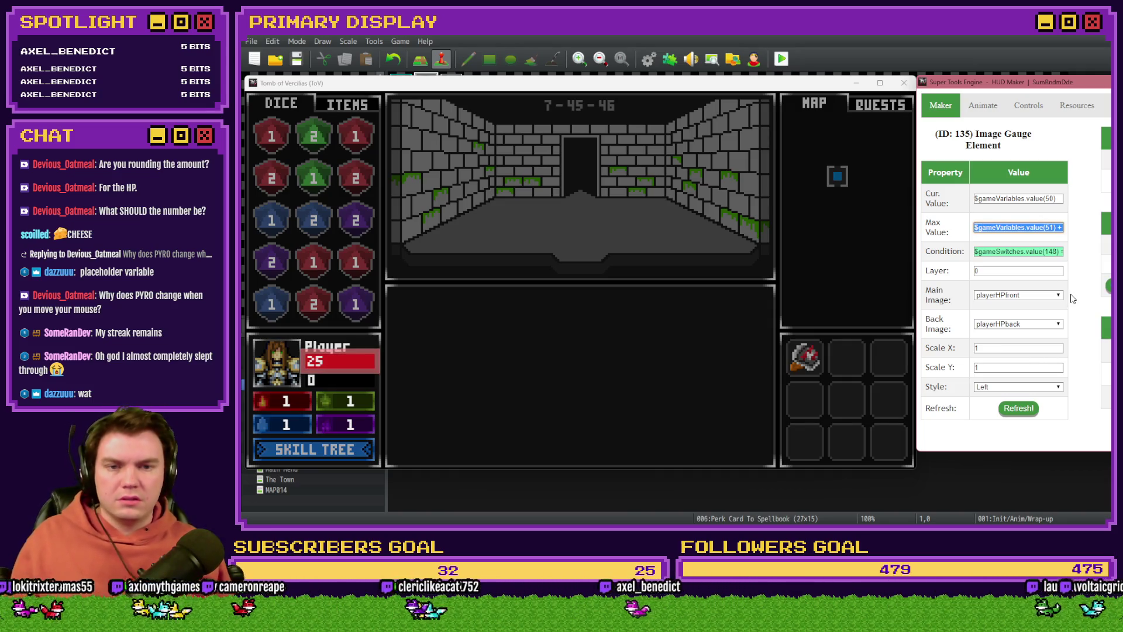
key("Left")
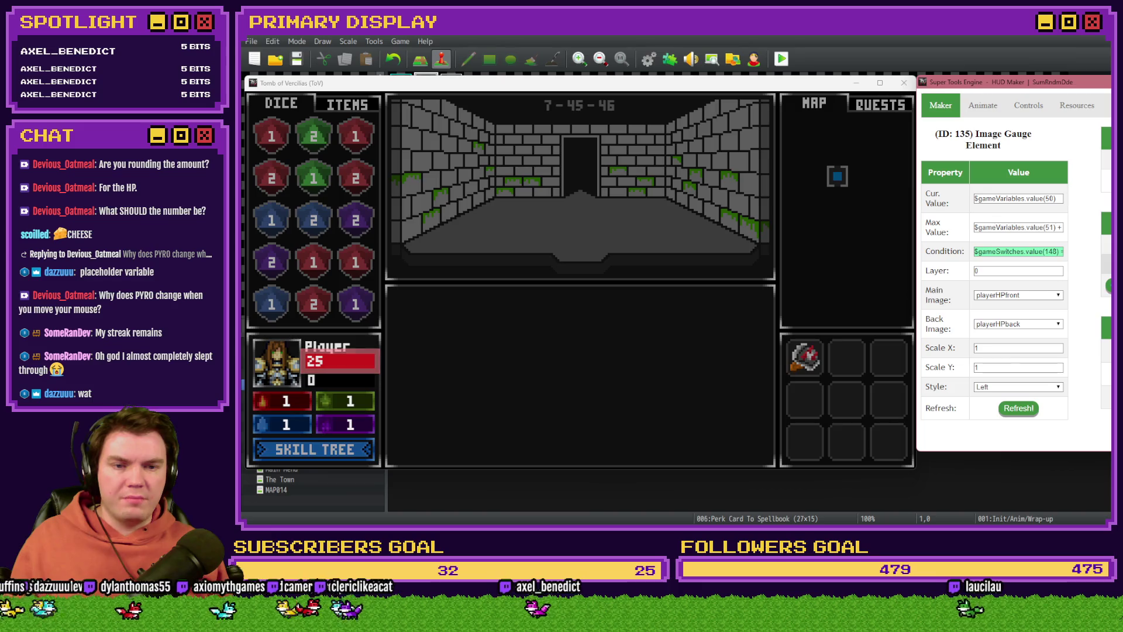
Read through the red Pyro text element's Value expression, then close the playtest.
left_click(286, 400)
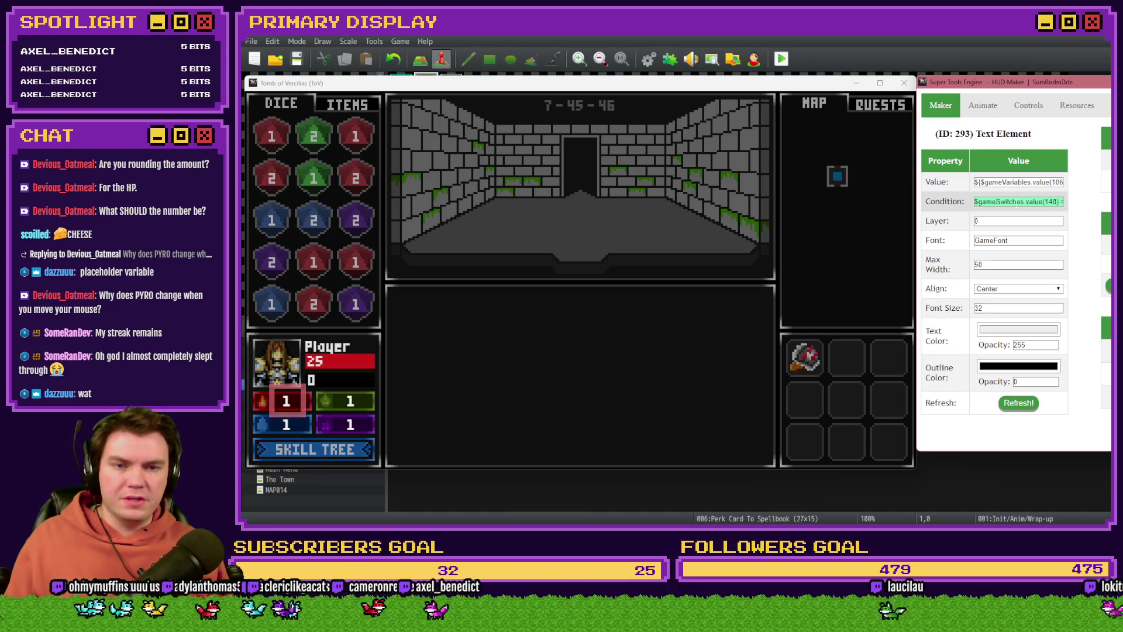
left_click(1019, 182)
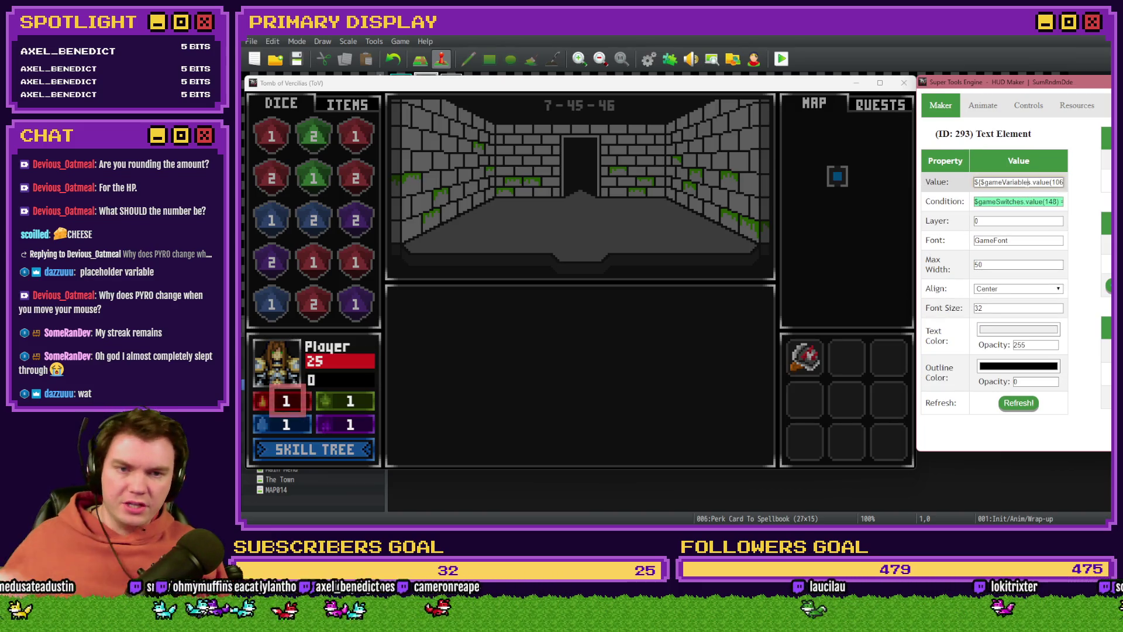
key("Right")
key("Right")
key("Right")
key("Right")
key("Right")
key("Right")
key("Right")
key("Right")
key("Right")
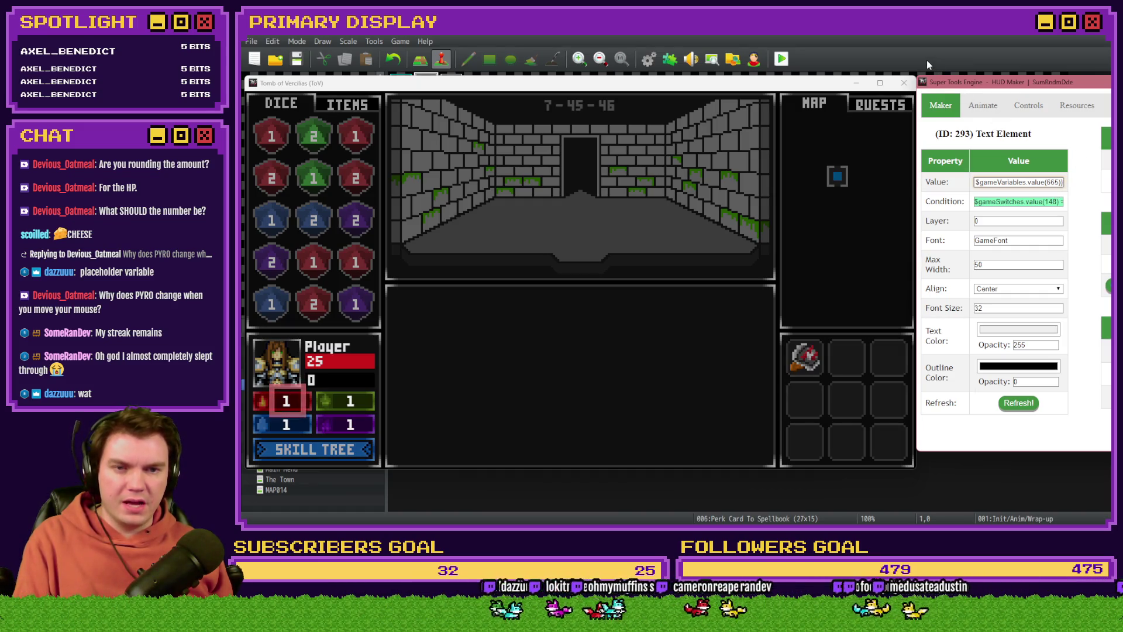
key("alt+F4")
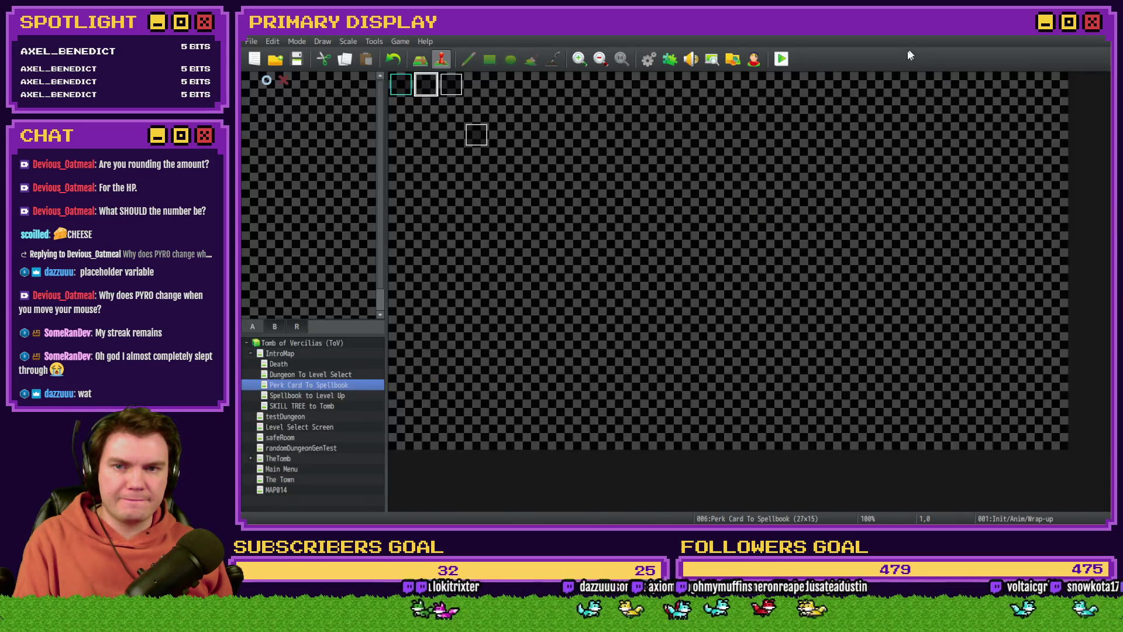
In a new event's Control Variables selector, page to 0661–0680 to find perk_pyroDamage at 0664.
double_click(740, 163)
double_click(675, 170)
left_click(738, 270)
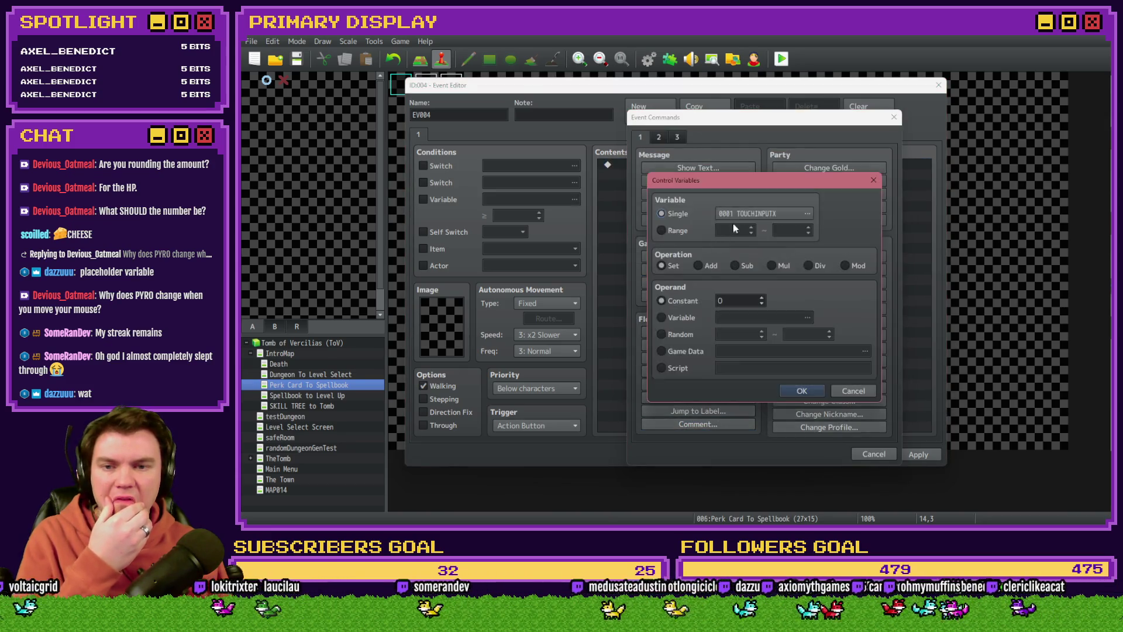
left_click(740, 215)
left_click(734, 239)
left_click(709, 227)
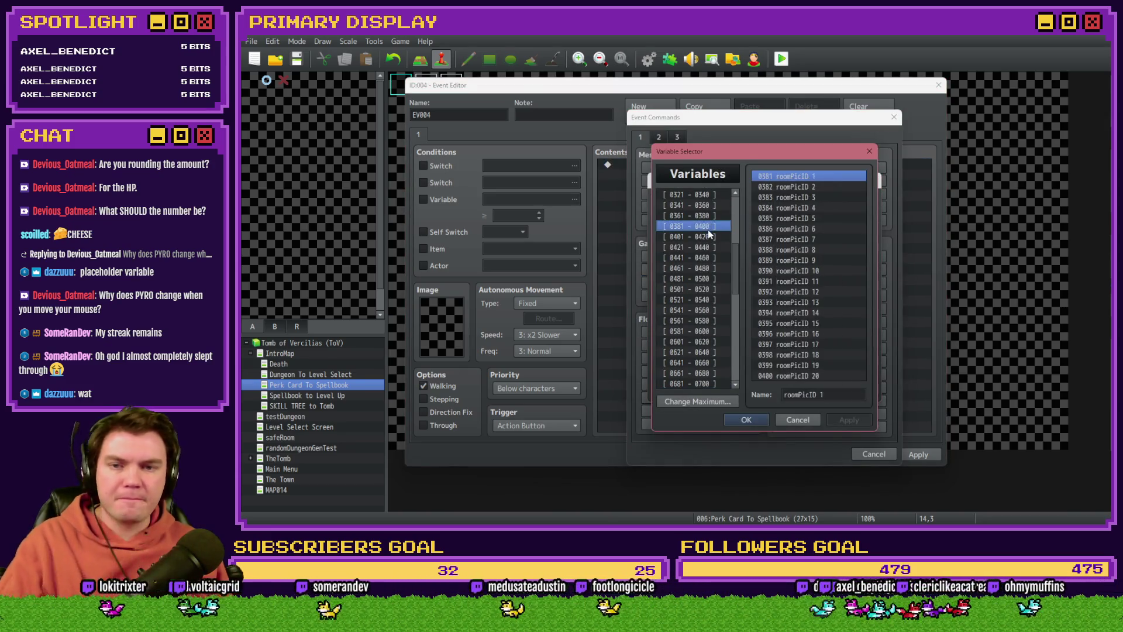
key("Down")
key("Down")
key("Down")
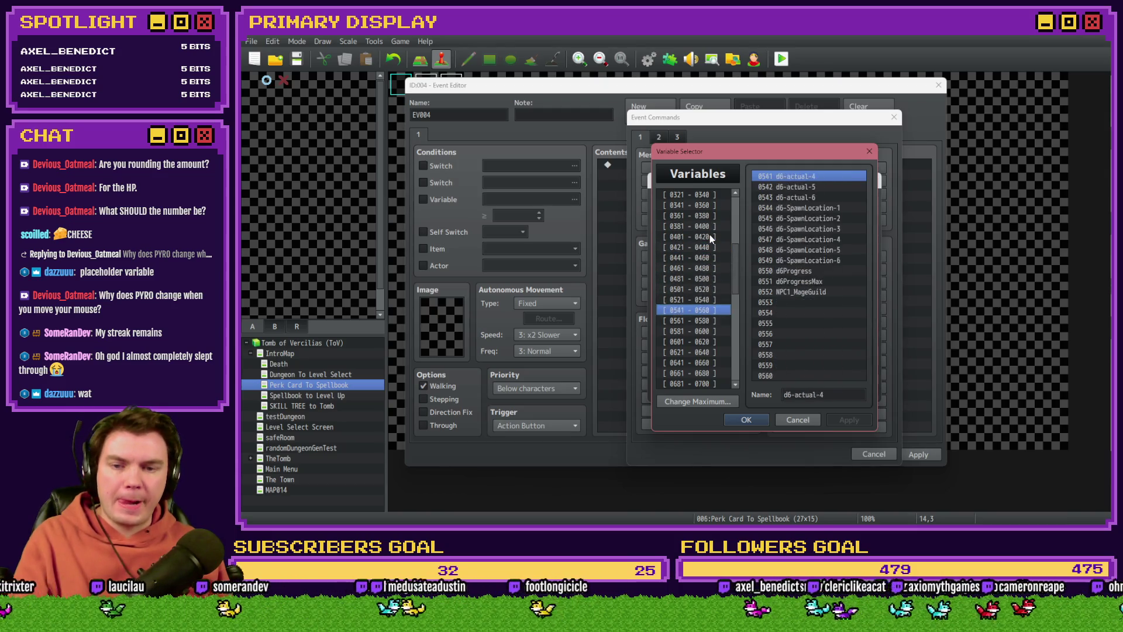
key("Down")
key("Down")
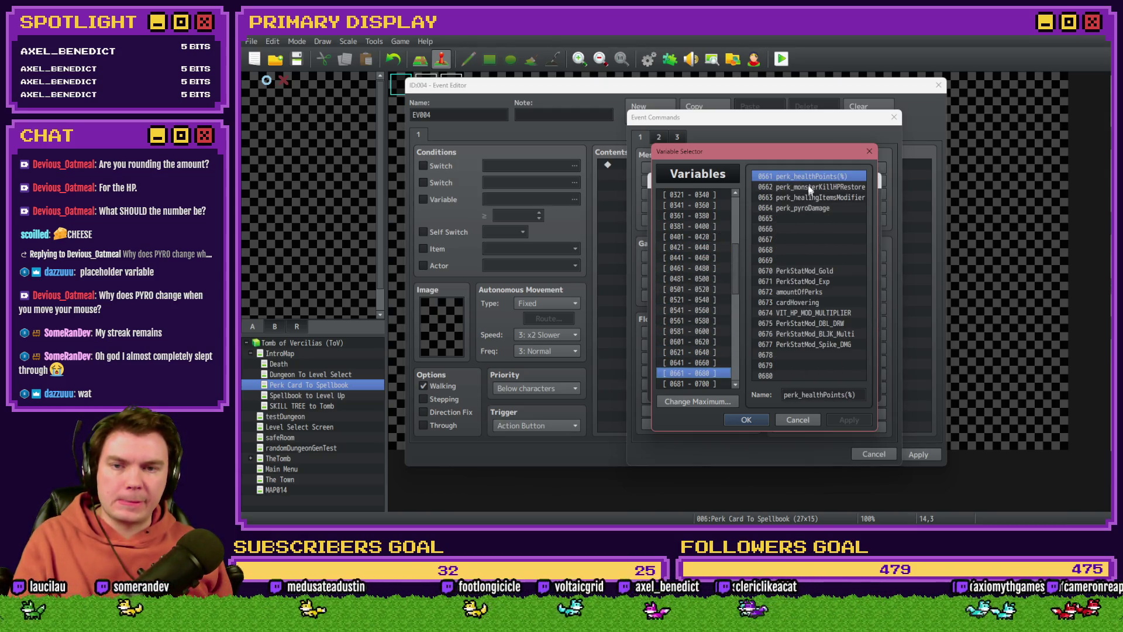
left_click(799, 216)
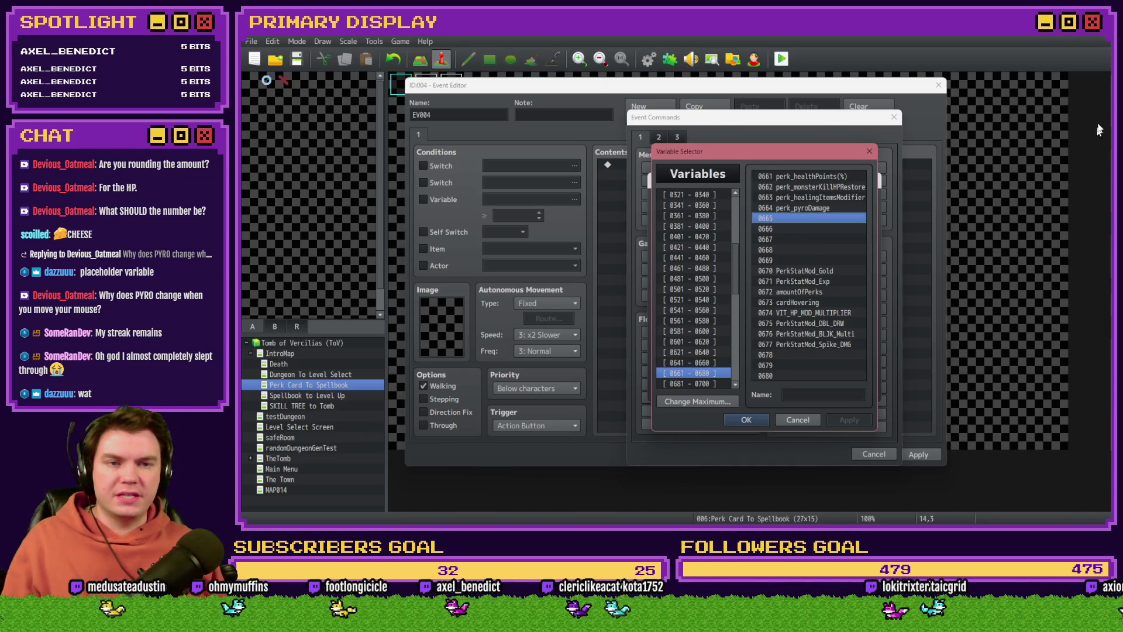
key("alt+Tab")
key("alt+Tab")
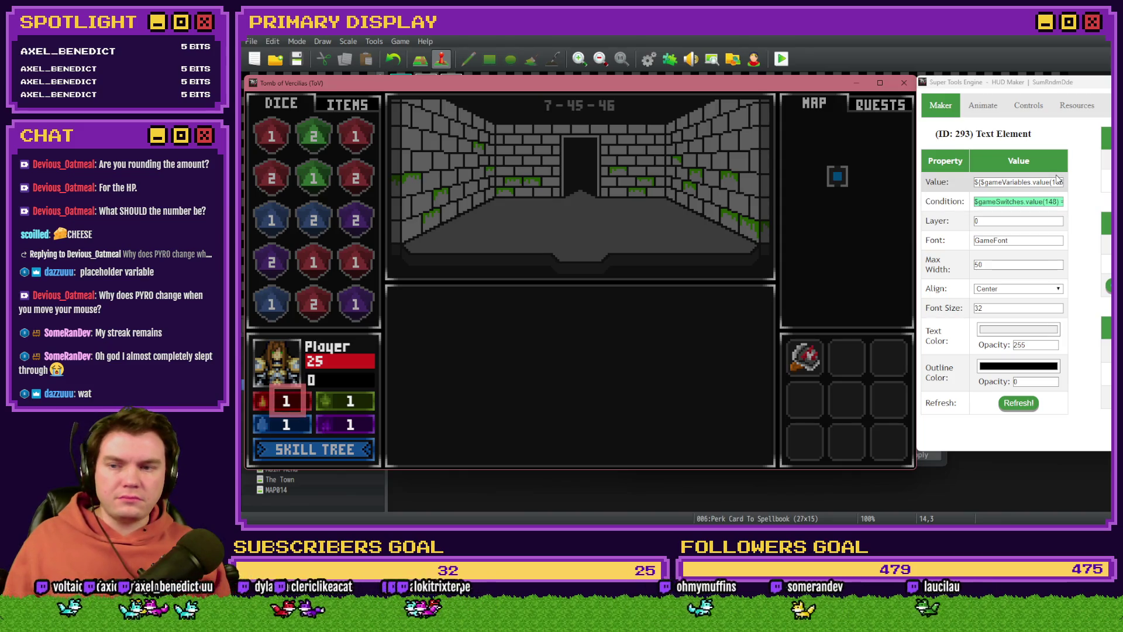
Wrap the Pyro text element's value expression in parentheses and review its Math.ceil part.
left_click(1040, 193)
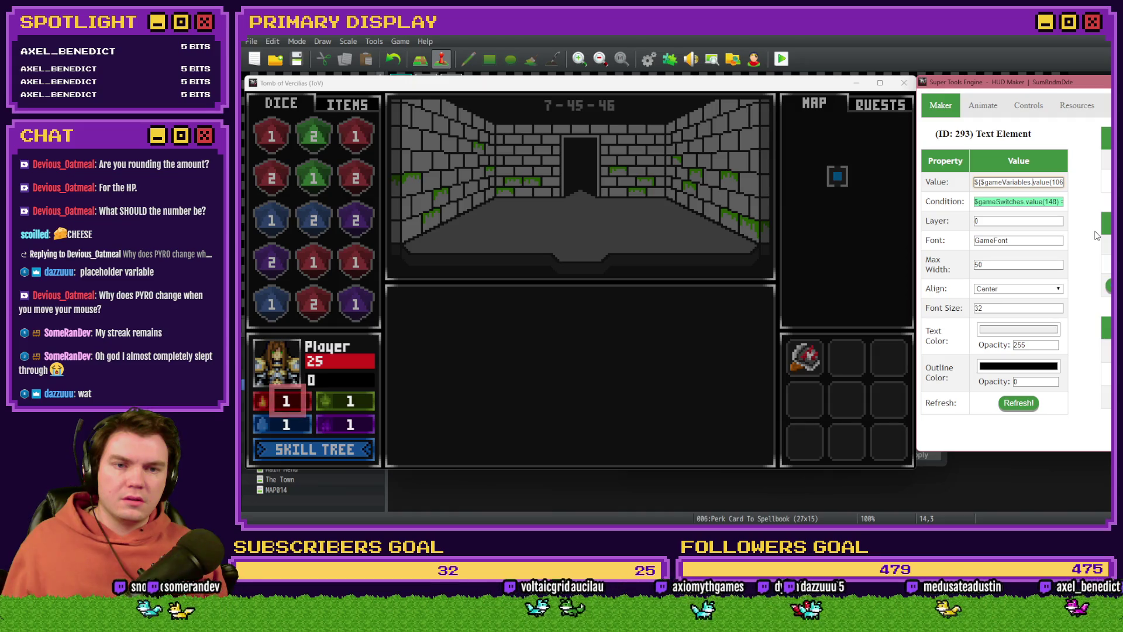
key("ctrl+a")
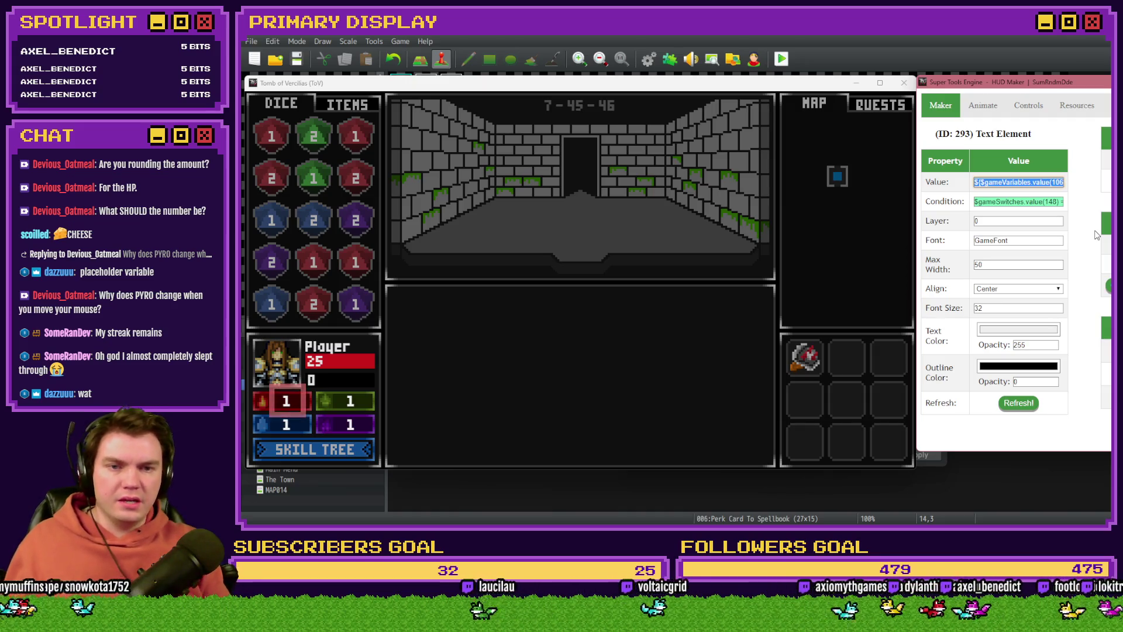
key("ctrl+z")
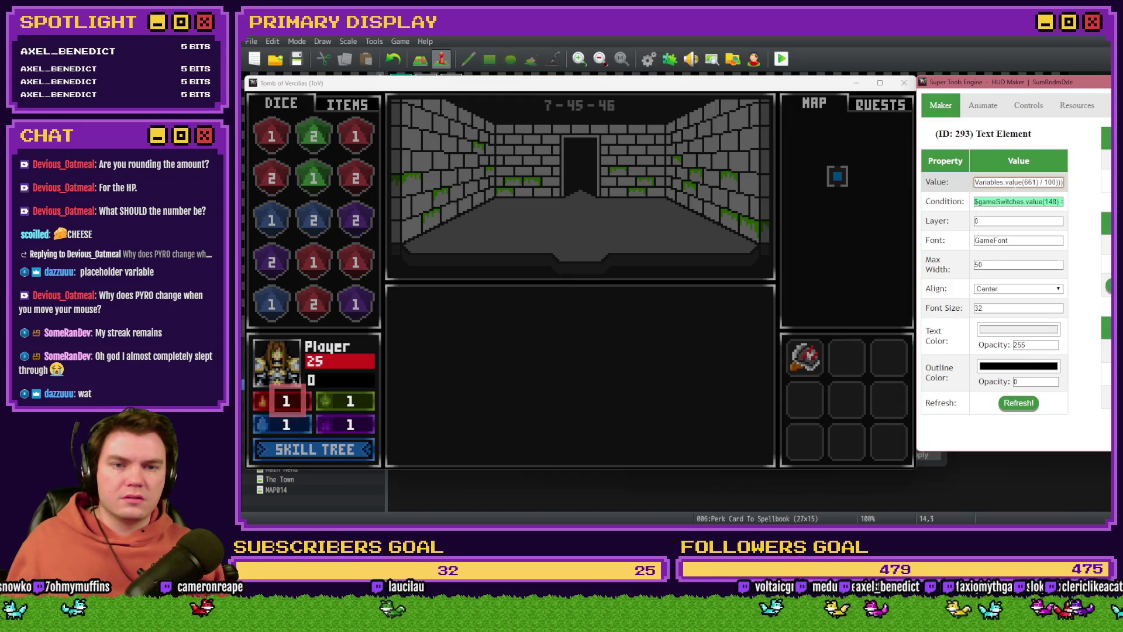
left_click(1027, 182)
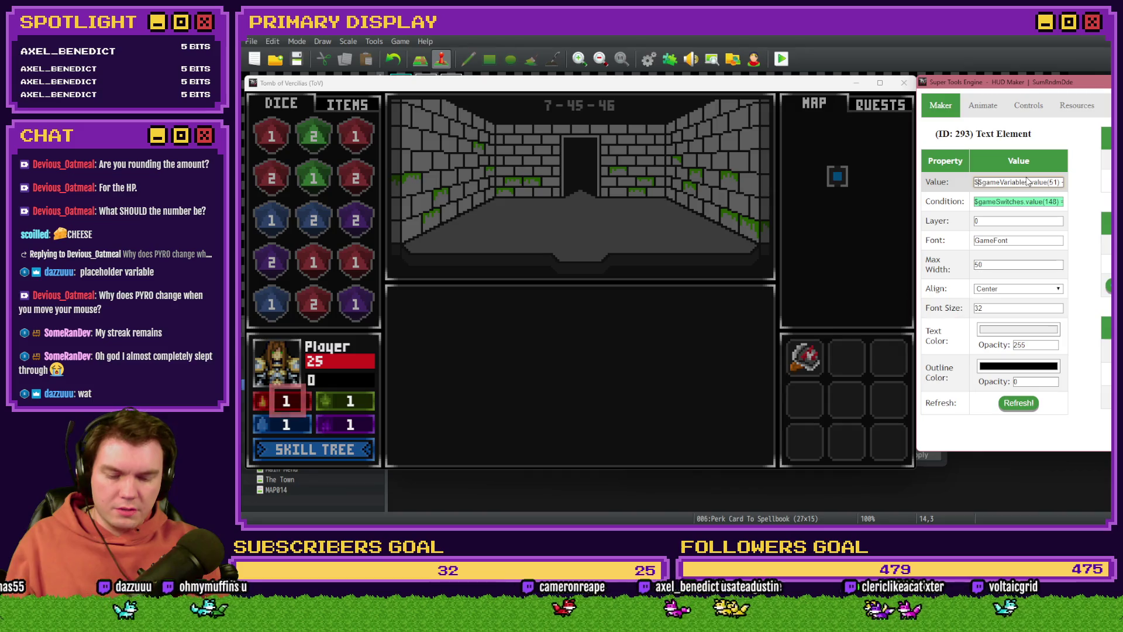
type("(")
key("End")
type(")")
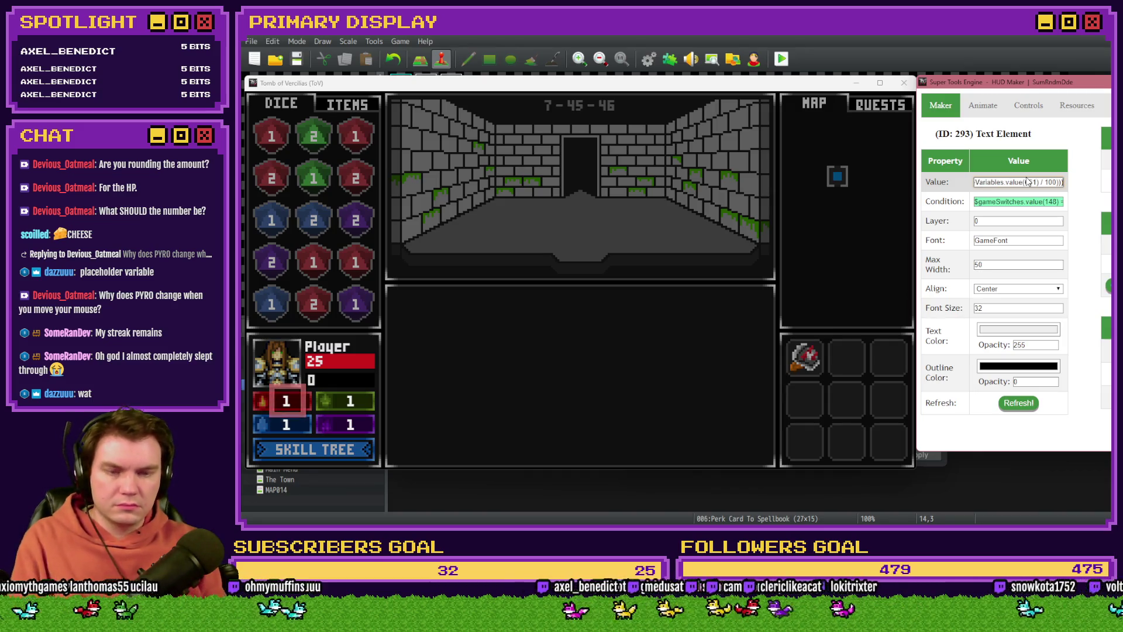
key("Home")
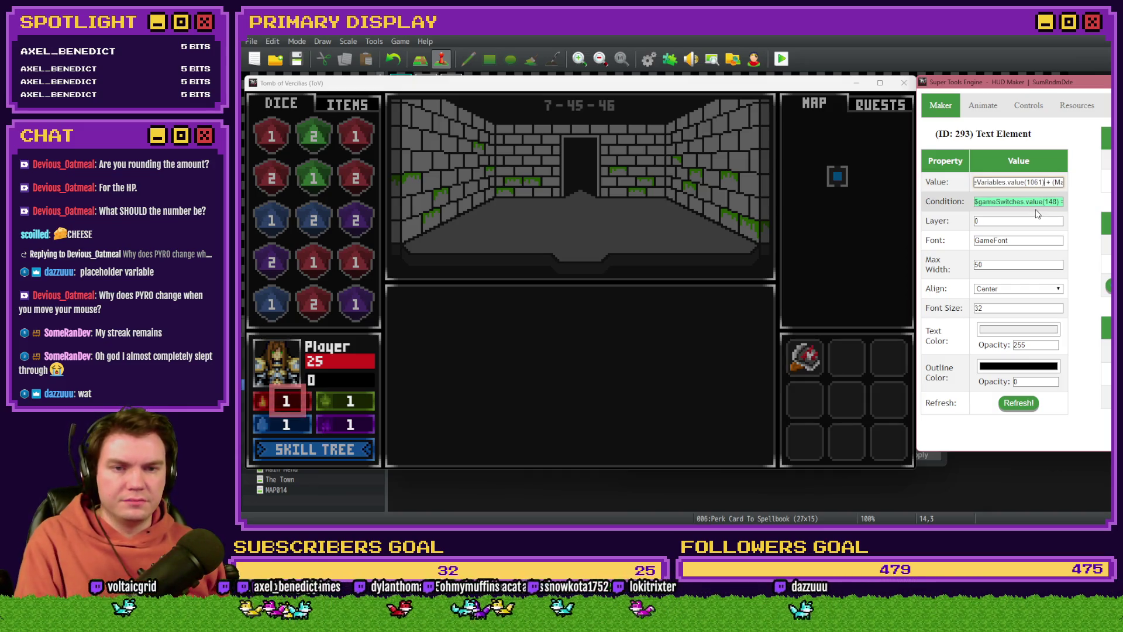
key("Right")
key("Right")
key("Right")
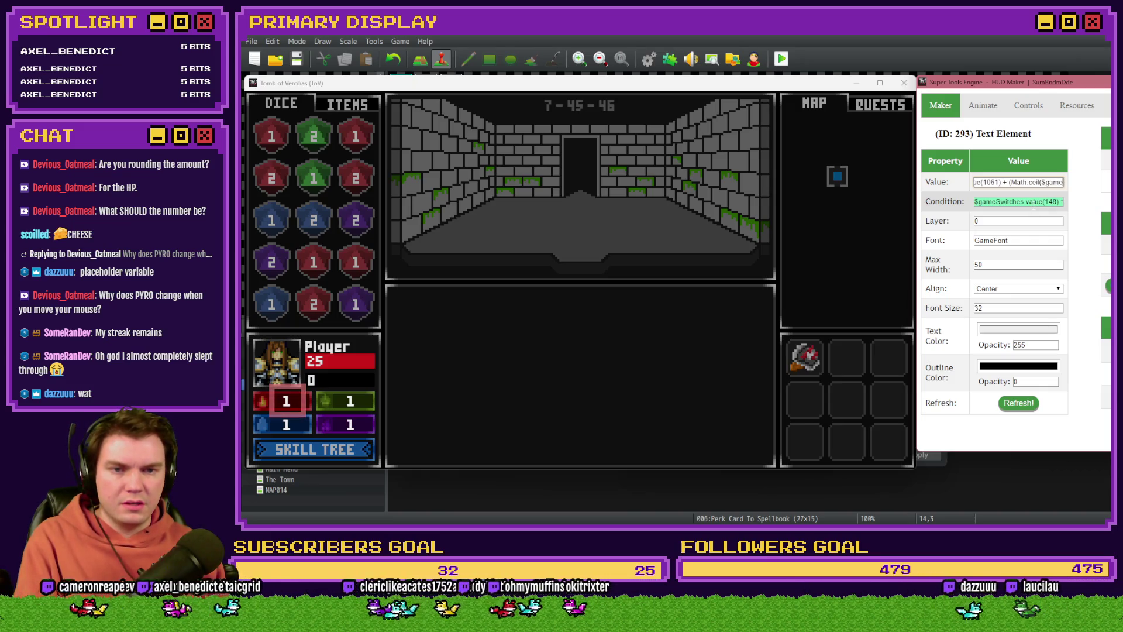
double_click(1033, 181)
type("floor")
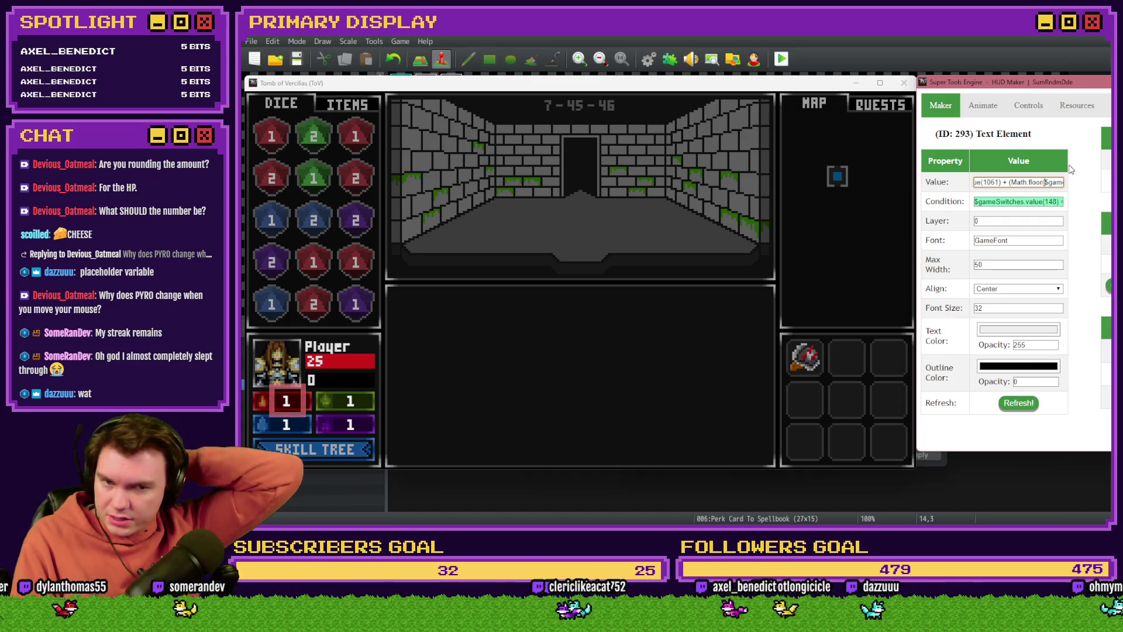
key("Right")
key("Right")
key("Right")
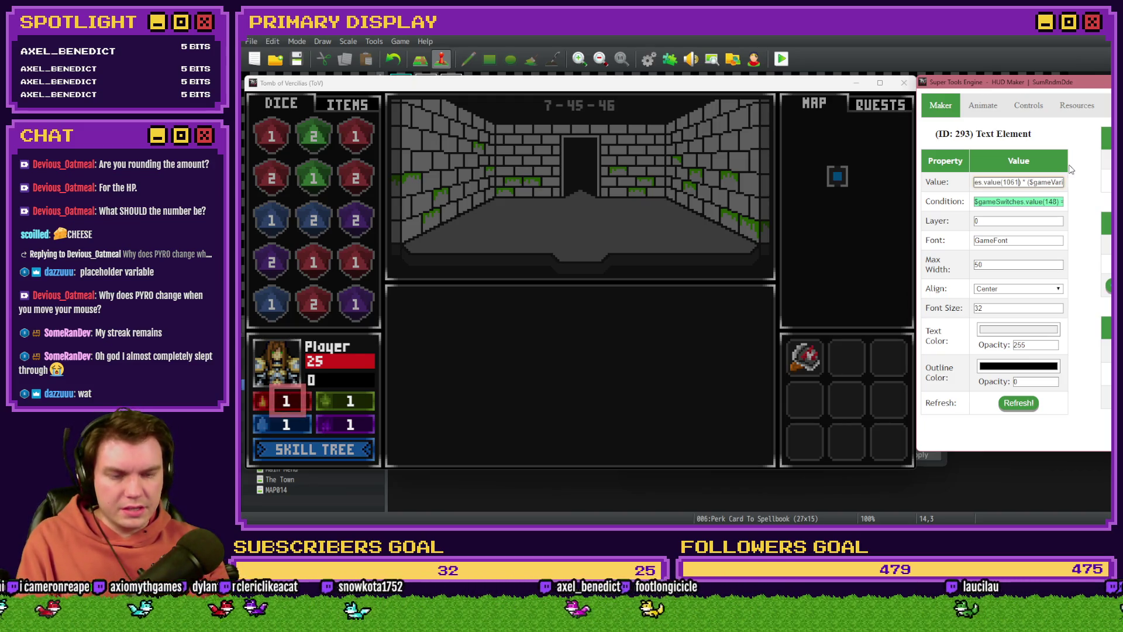
key("Right")
key("Right")
key("Right")
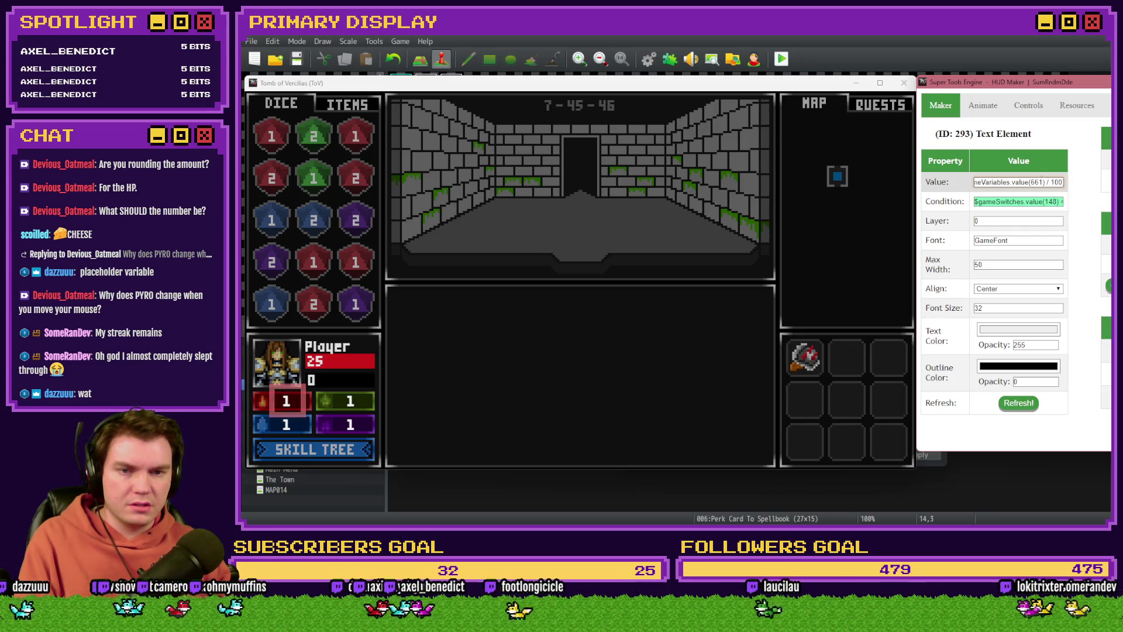
Confirm perk_pyroDamage is variable 664, change value(661) to value(664), and refresh the HUD.
left_click(978, 51)
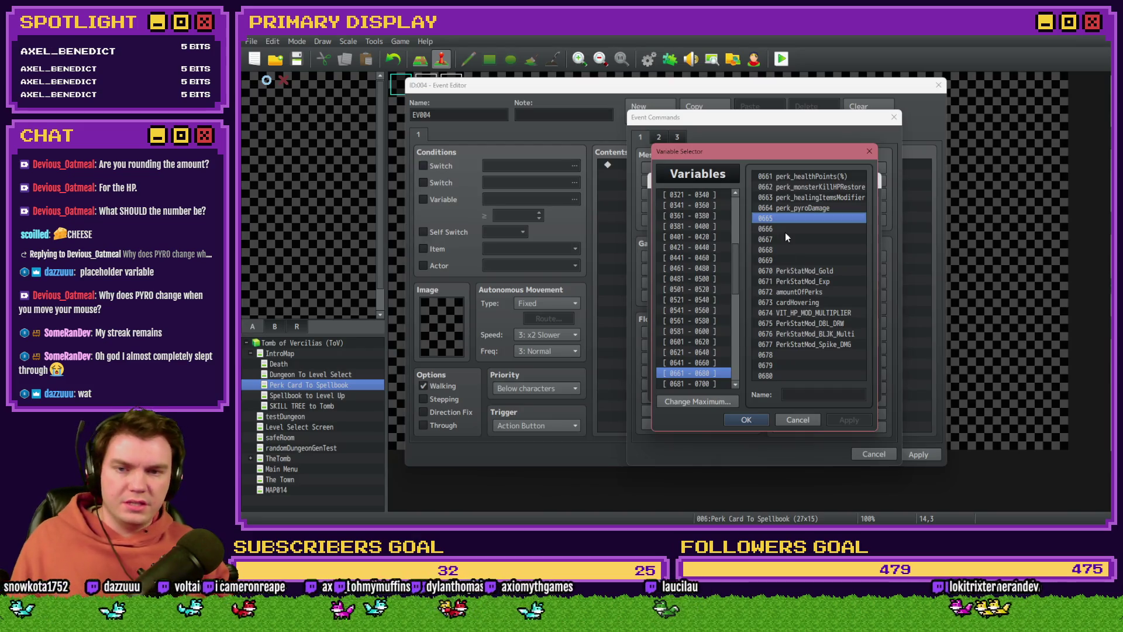
left_click(799, 208)
key("alt+Tab")
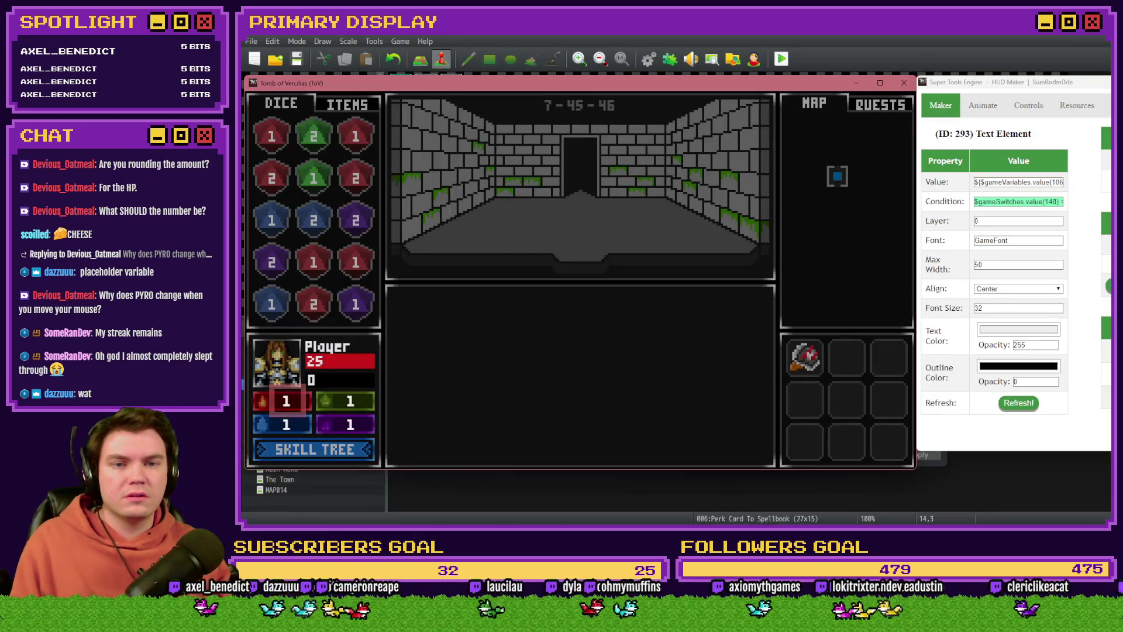
left_click(1051, 182)
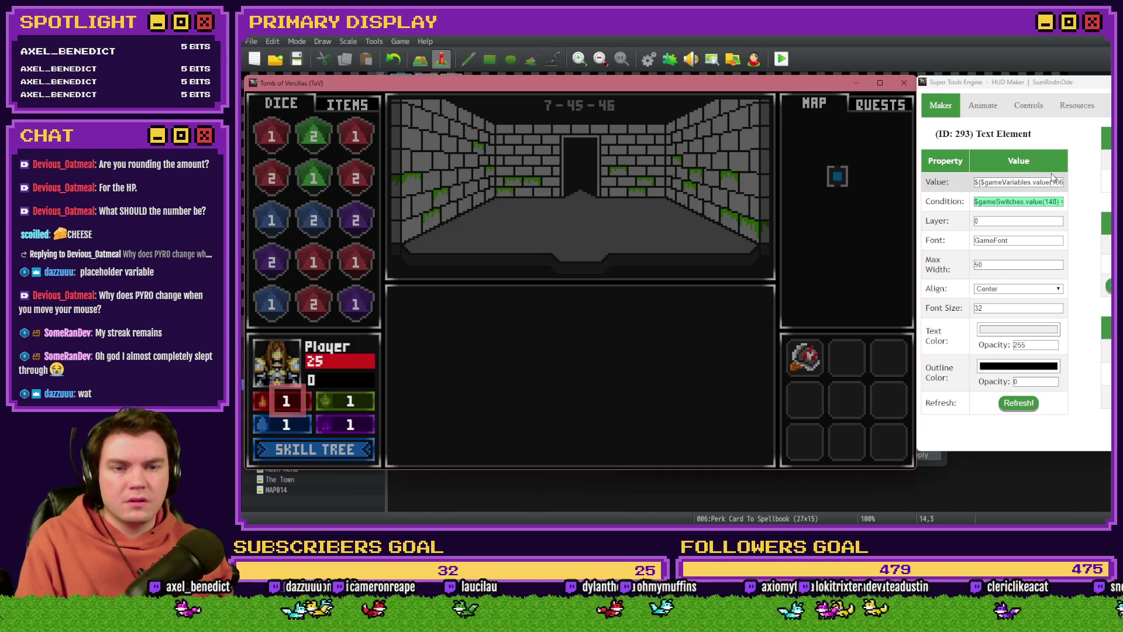
key("Right")
key("Right")
key("Right")
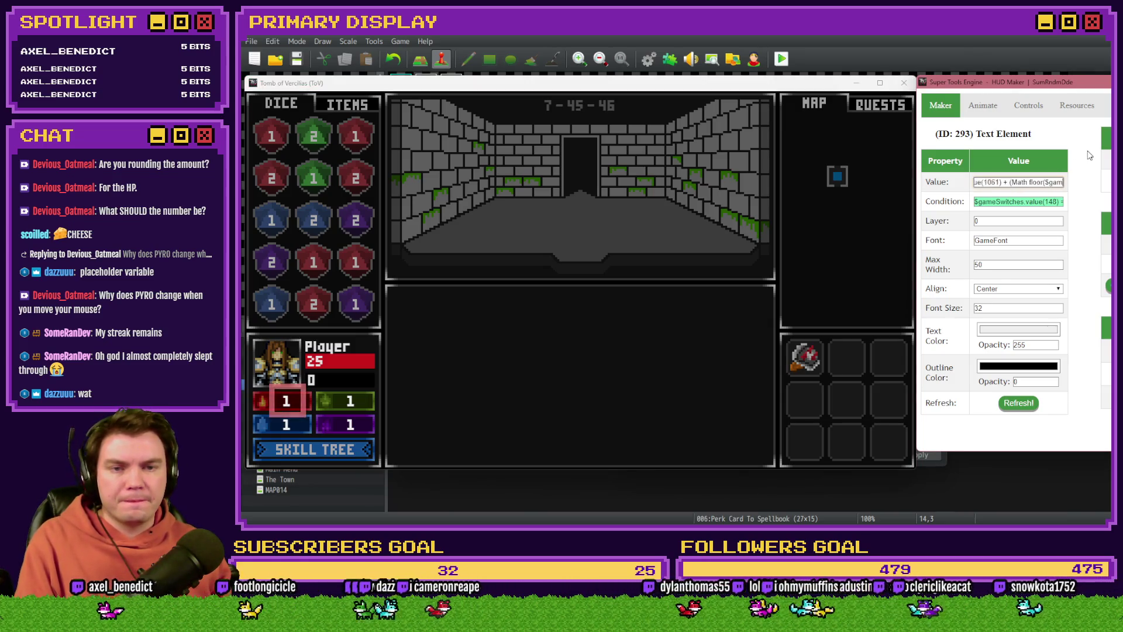
key("Right")
key("Right")
key("Right")
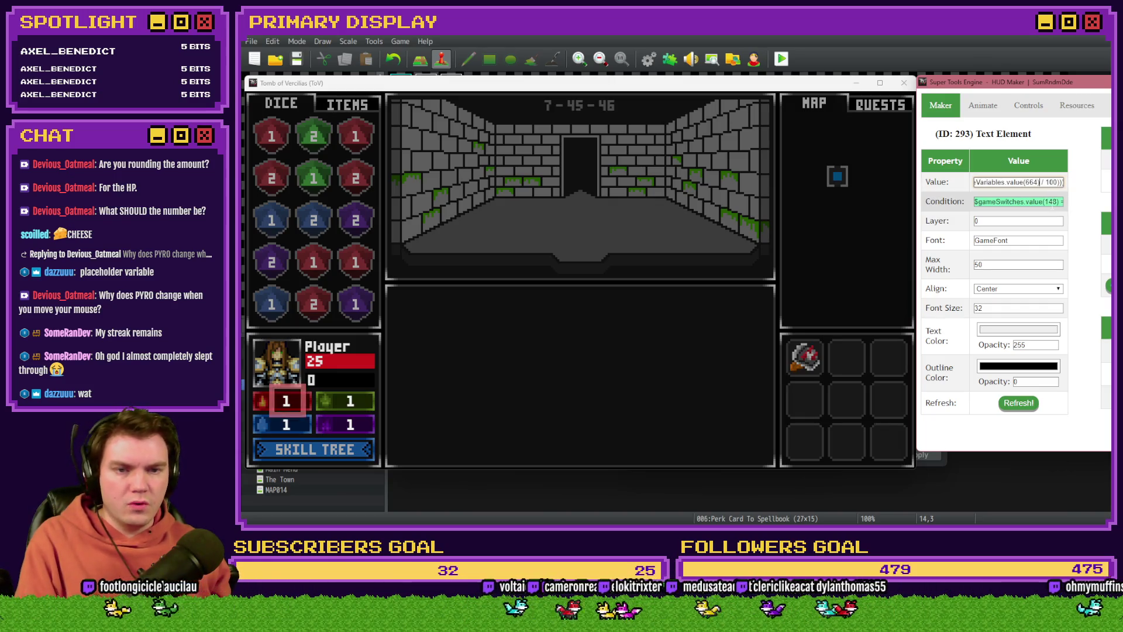
key("BackSpace")
type("4")
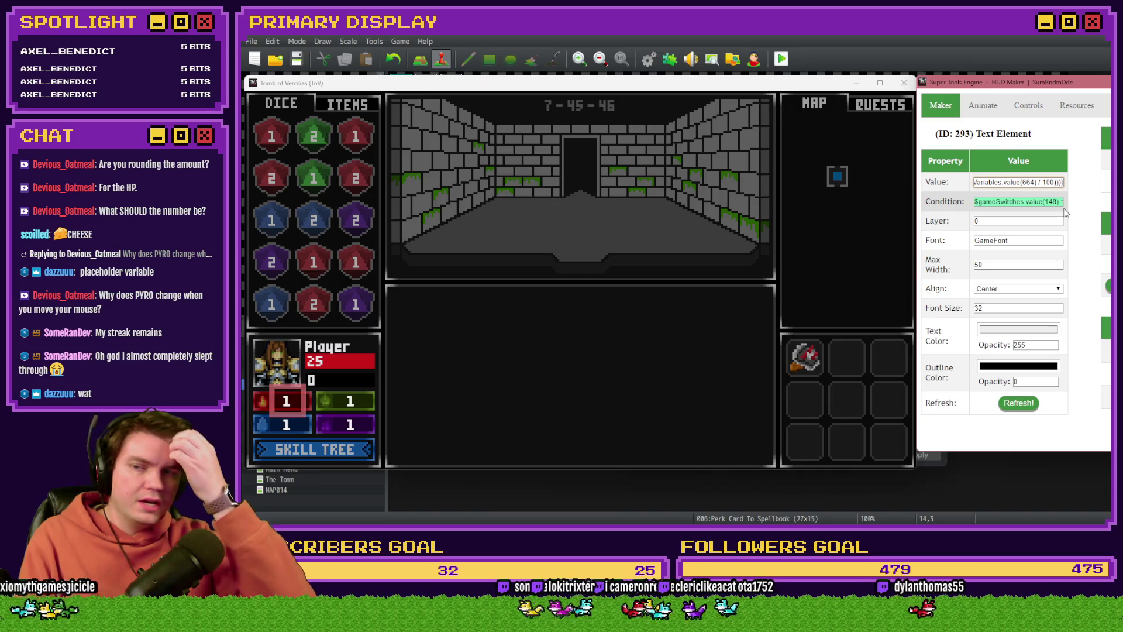
left_click(1019, 402)
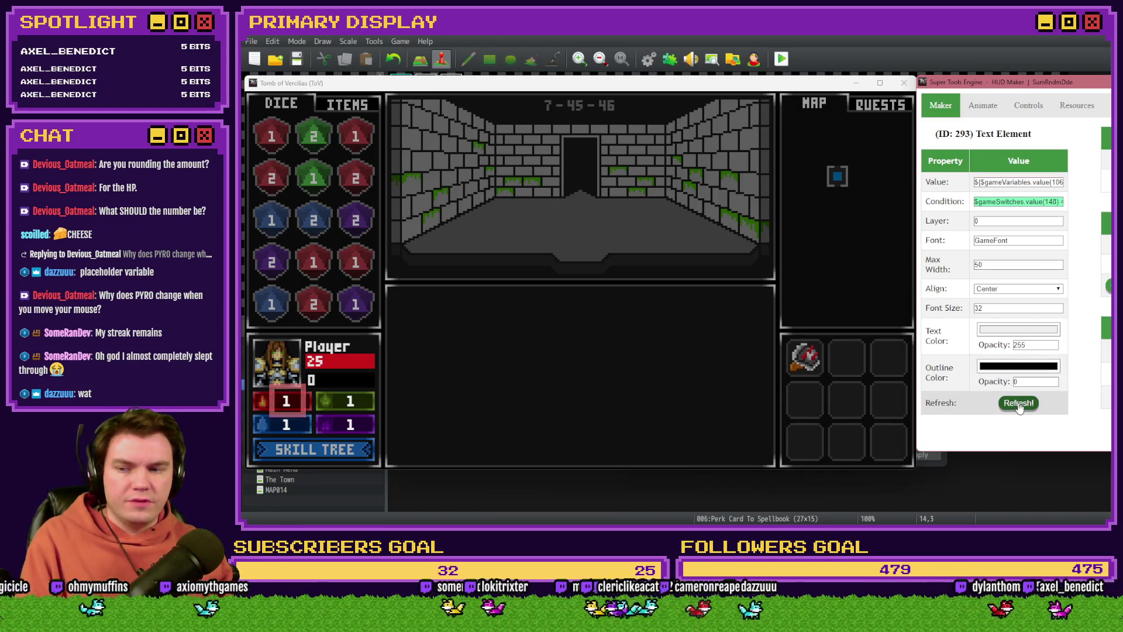
left_click_drag(763, 87, 921, 88)
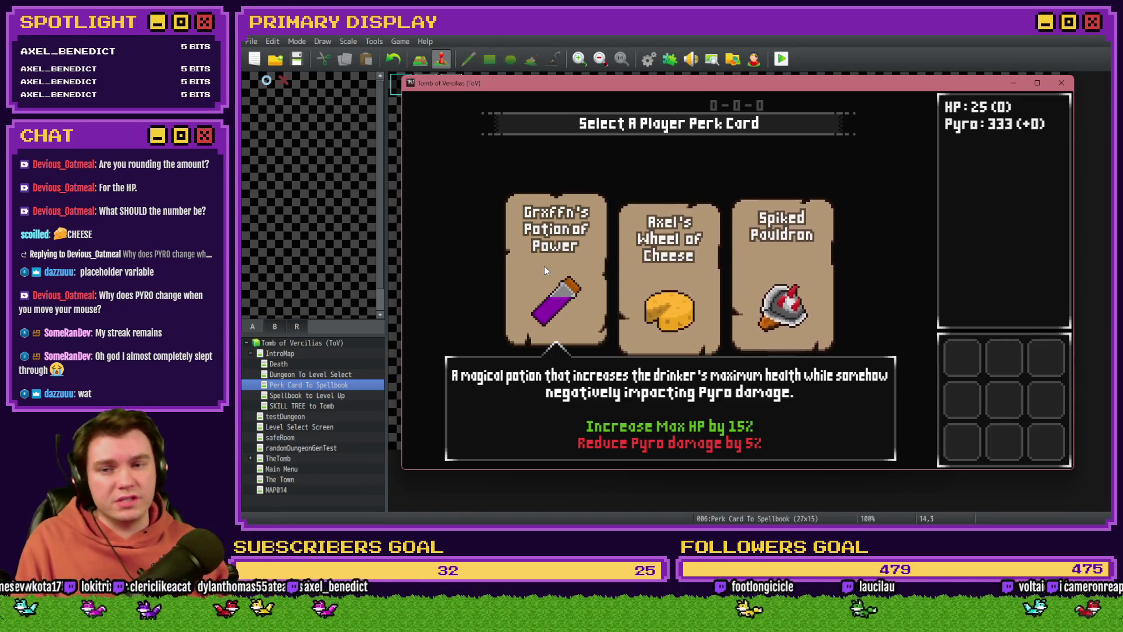
Take Grxffn's Potion of Power card from the playtest's perk draft.
left_click(543, 266)
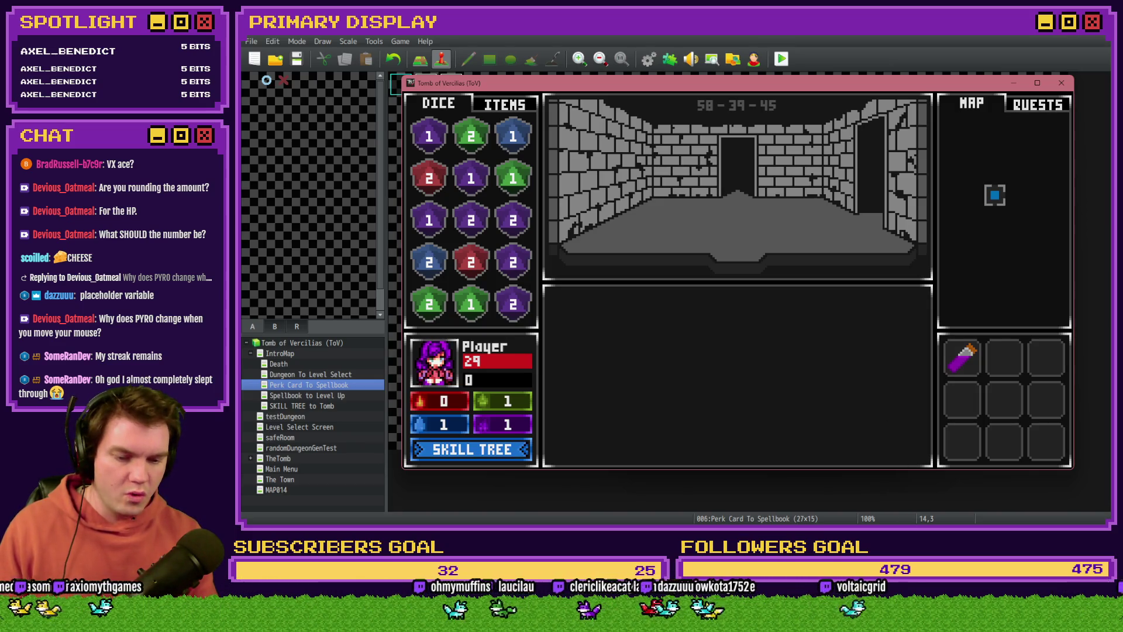
Review the Trello Tomb of Vercilias board and the Discord art channel, then return to RPG Maker's variable selector.
key("alt+Tab")
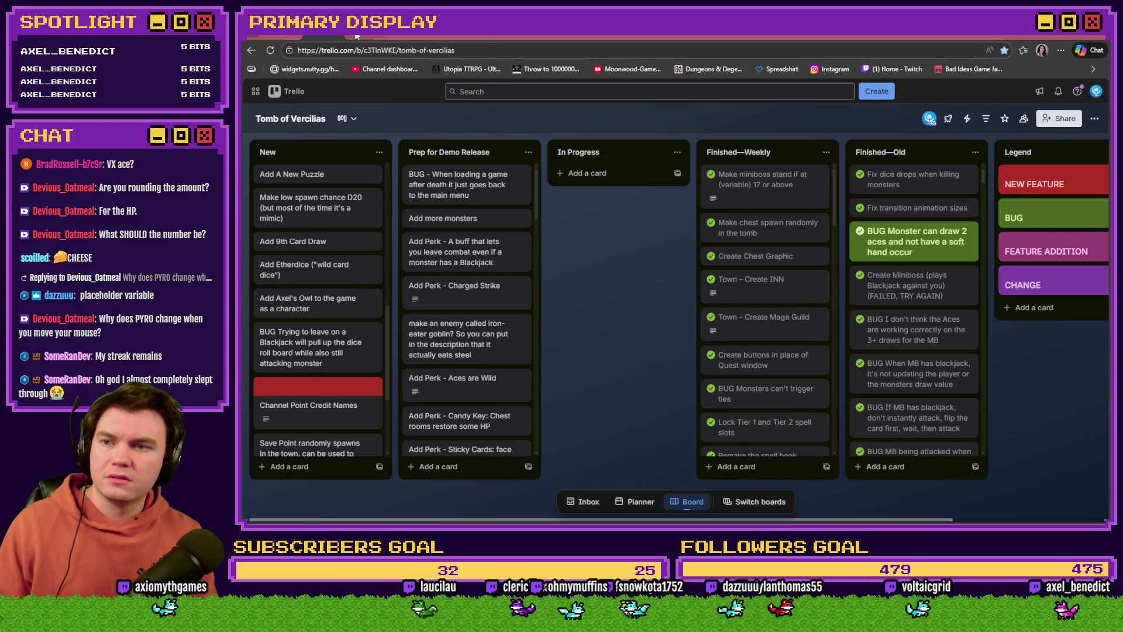
left_click(356, 36)
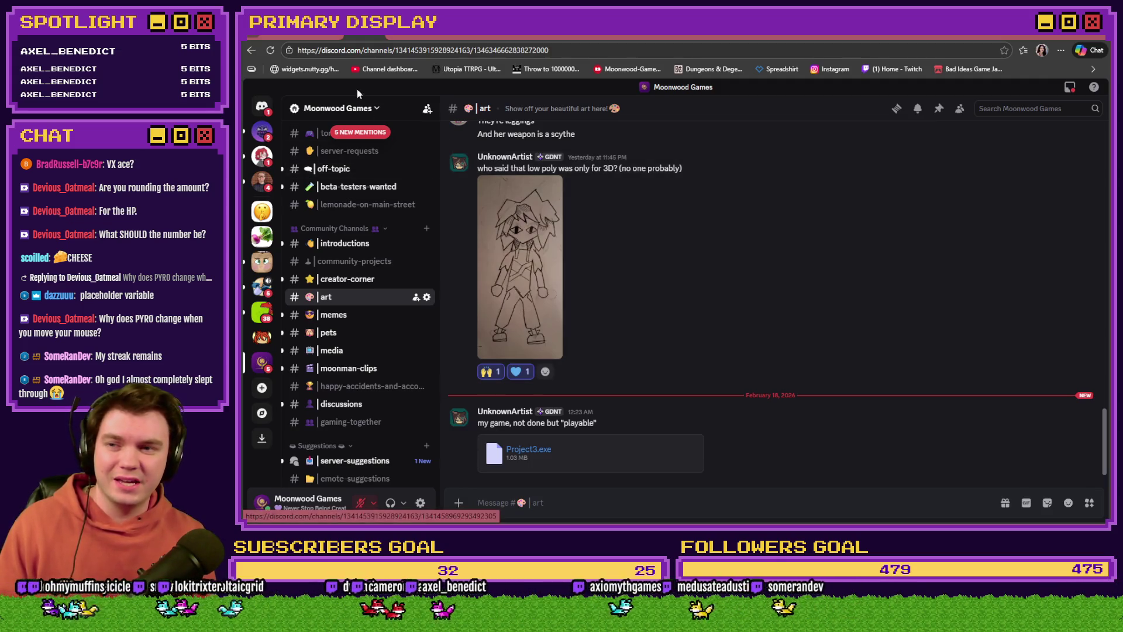
left_click(314, 36)
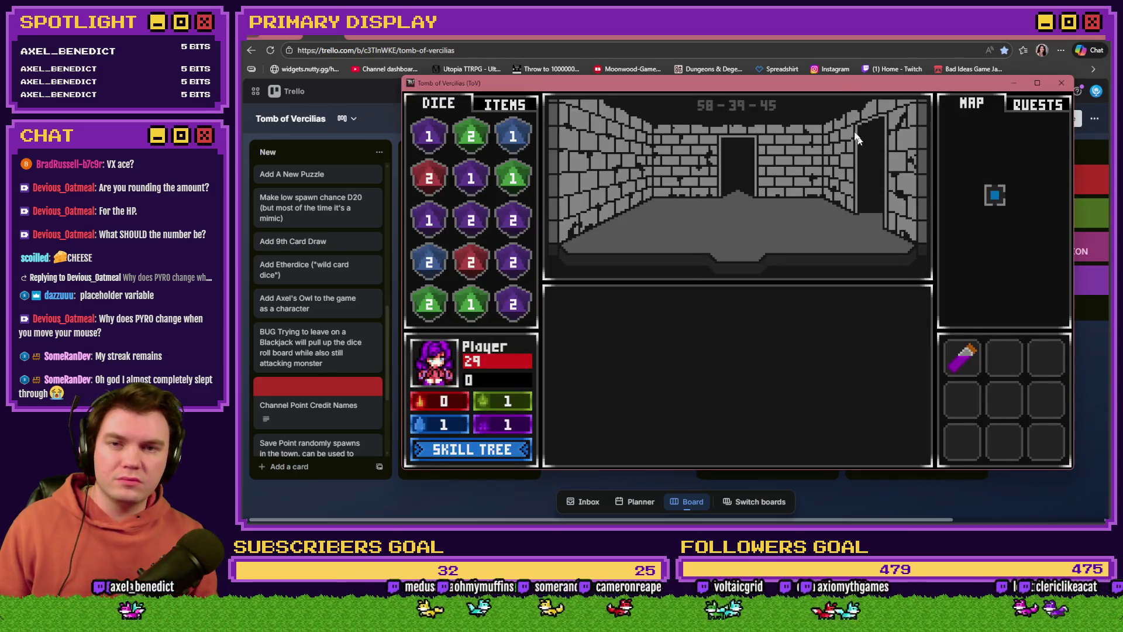
mouse_move(822, 82)
left_mouse_down()
mouse_move(738, 64)
mouse_move(769, 66)
mouse_move(757, 64)
left_mouse_up()
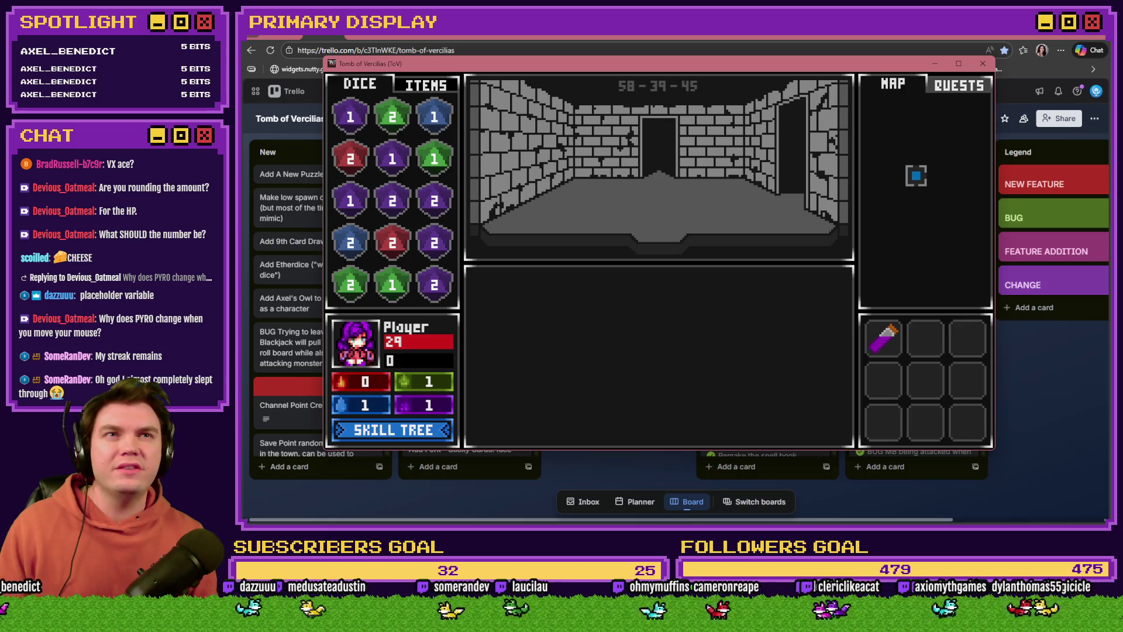
key("F11")
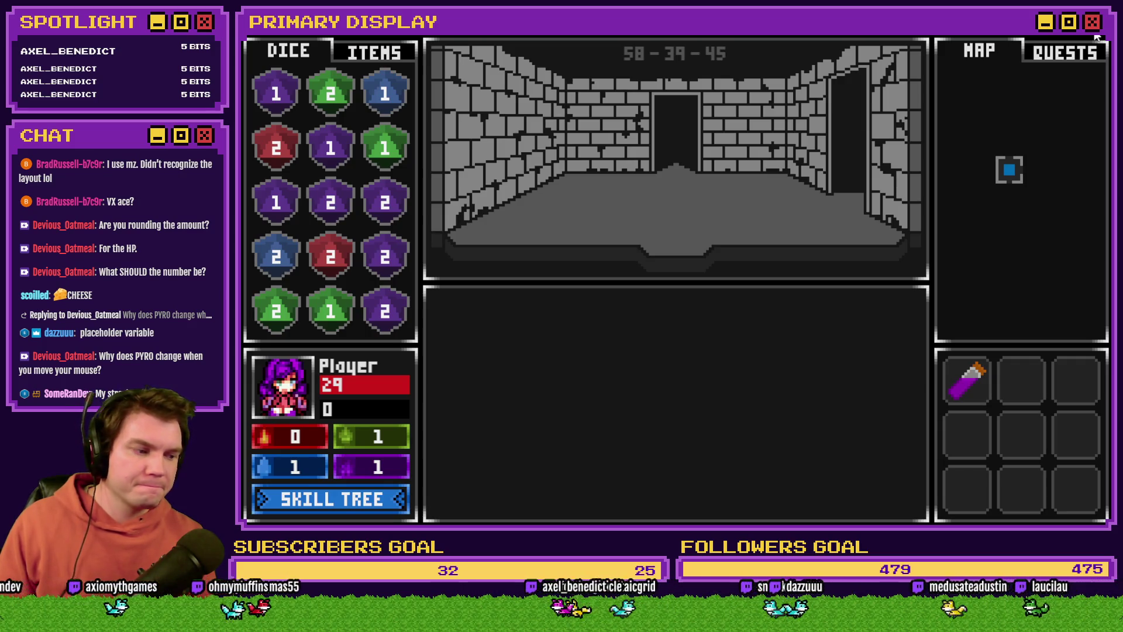
key("alt+Tab")
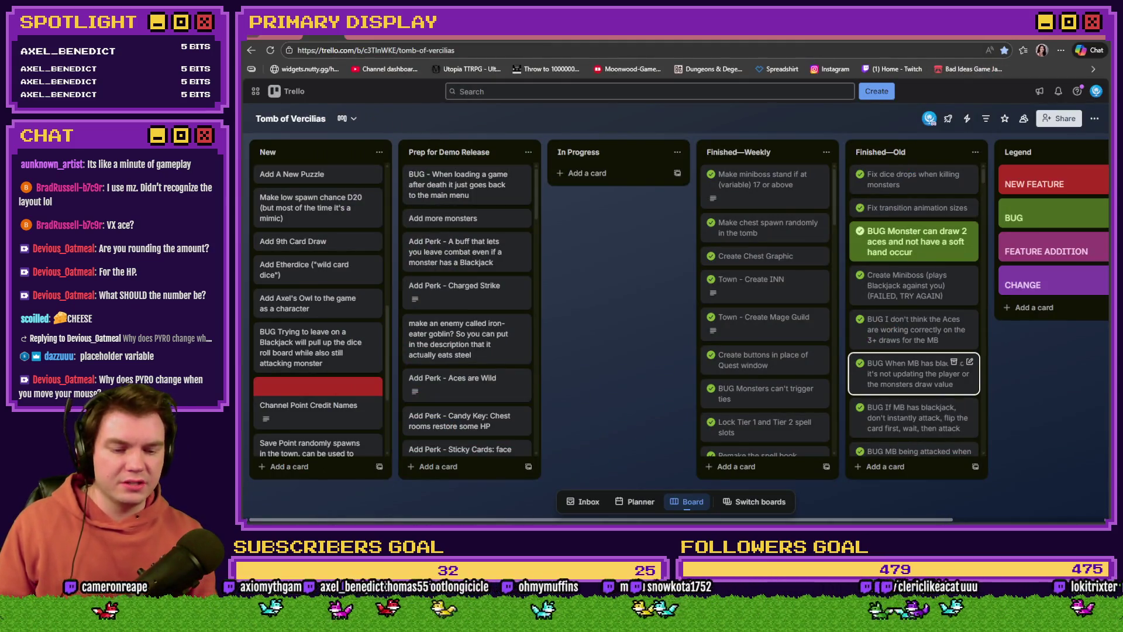
key("alt+Tab")
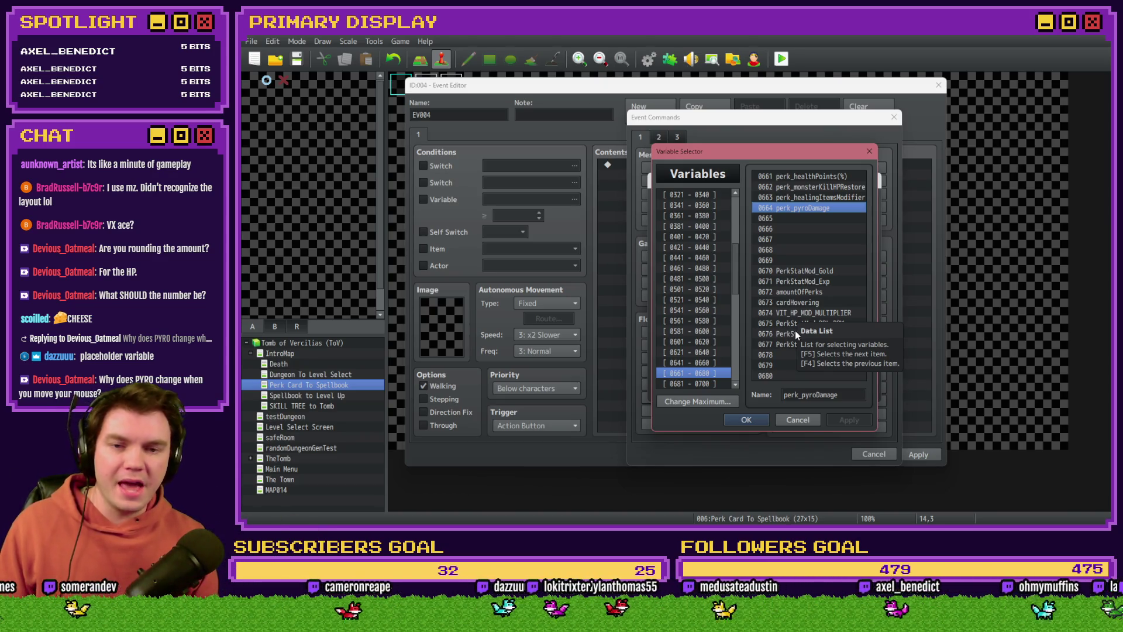
Confirm perk_pyroDamage in the selector, cancel out of the event dialogs, and switch to TheTomb map.
left_click(747, 419)
left_click(853, 391)
left_click(874, 454)
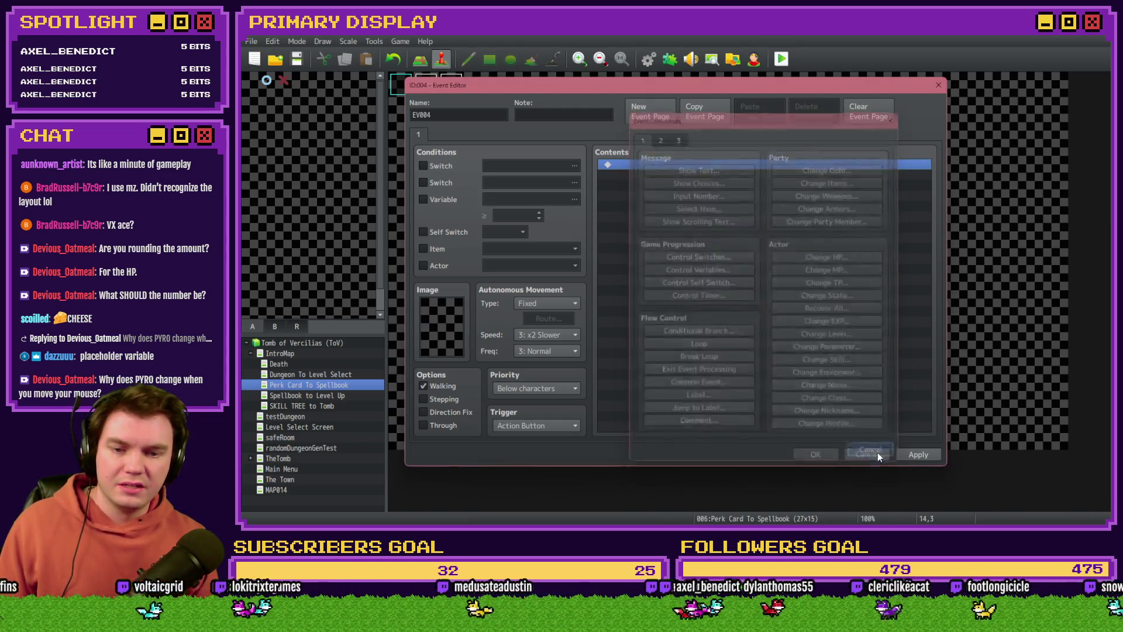
left_click(860, 454)
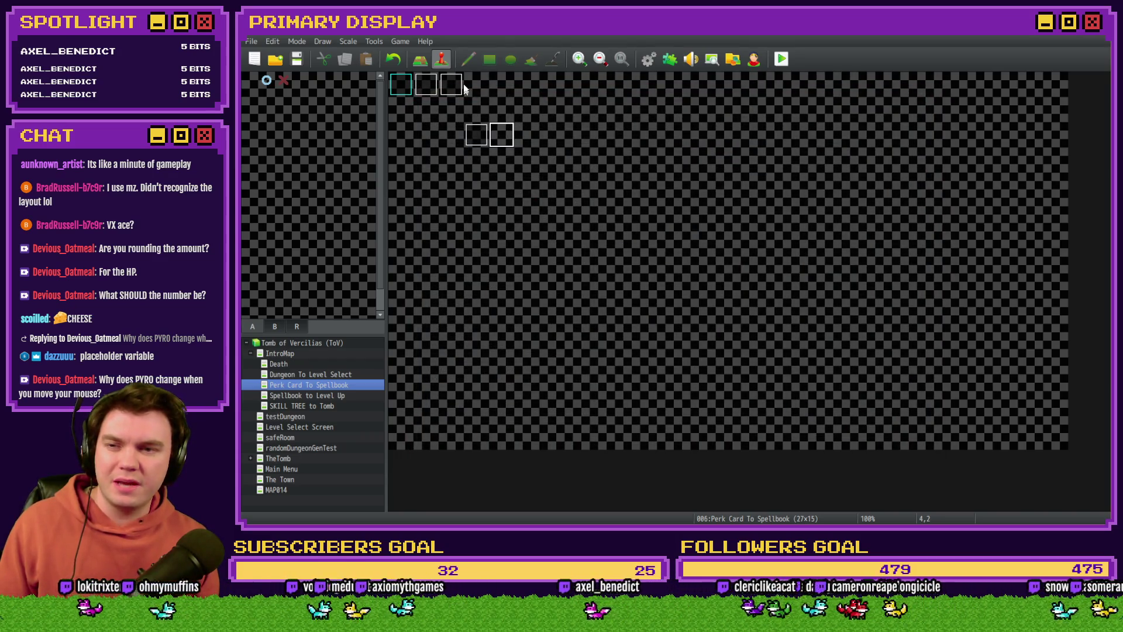
left_click(284, 463)
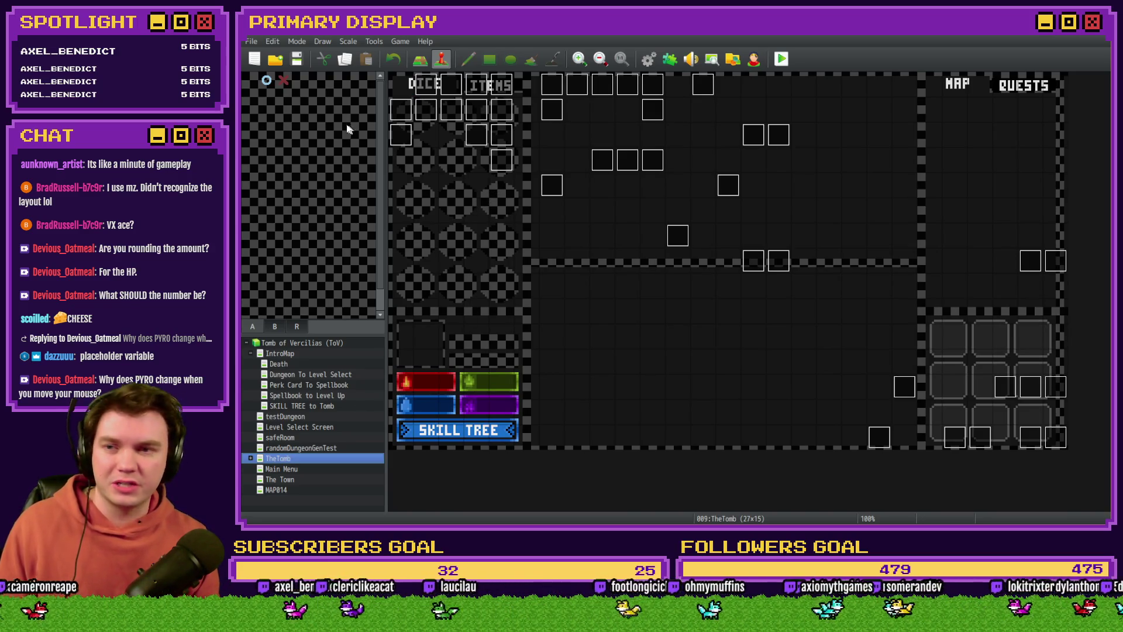
Inspect TheTomb's Int/Movement page 4 and DRAW A LINE events, ending on Draw And Attack.
double_click(425, 85)
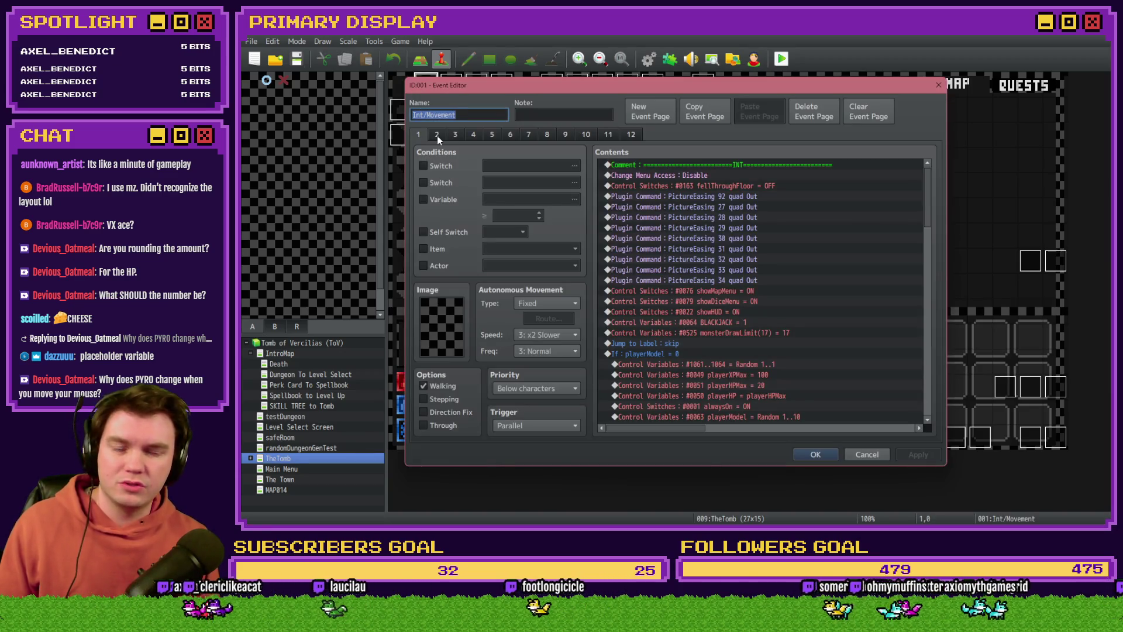
left_click(472, 136)
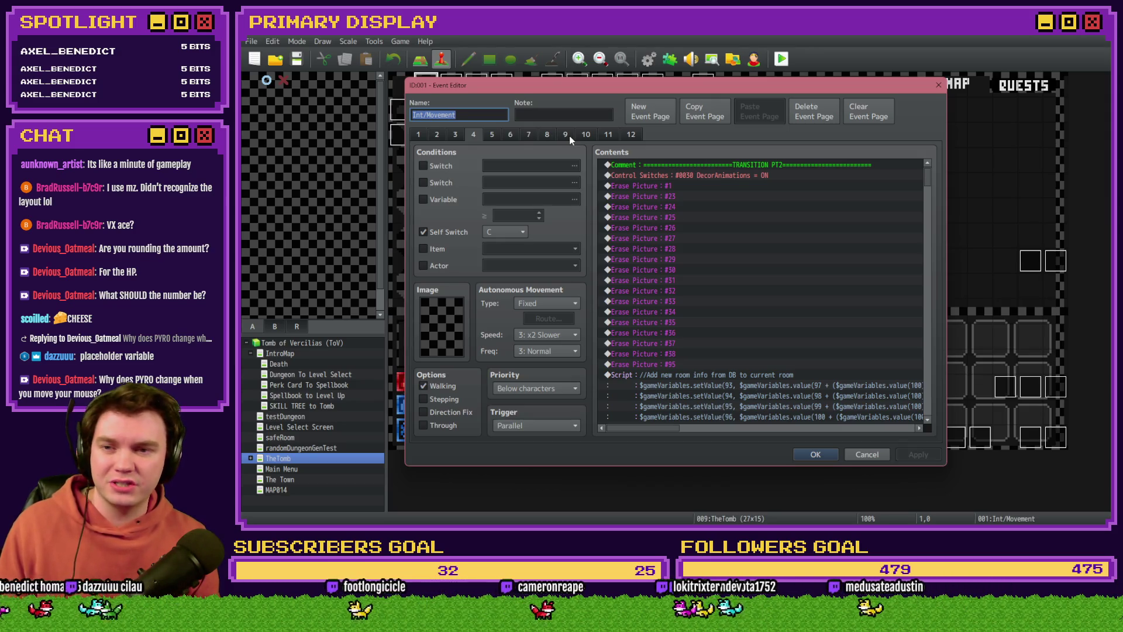
key("Escape")
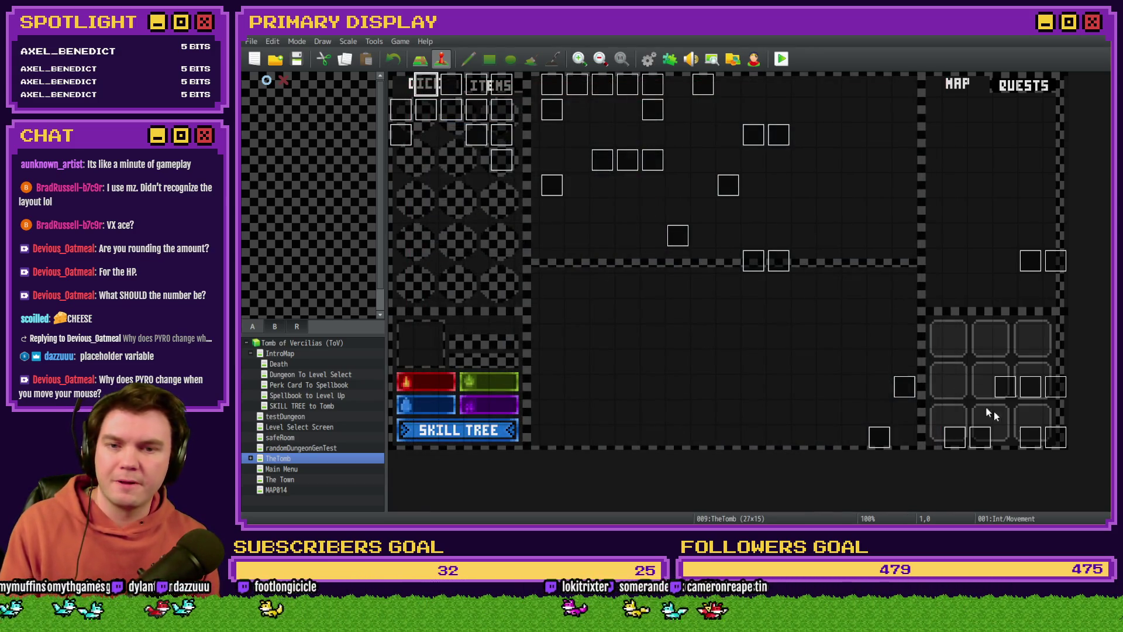
double_click(980, 436)
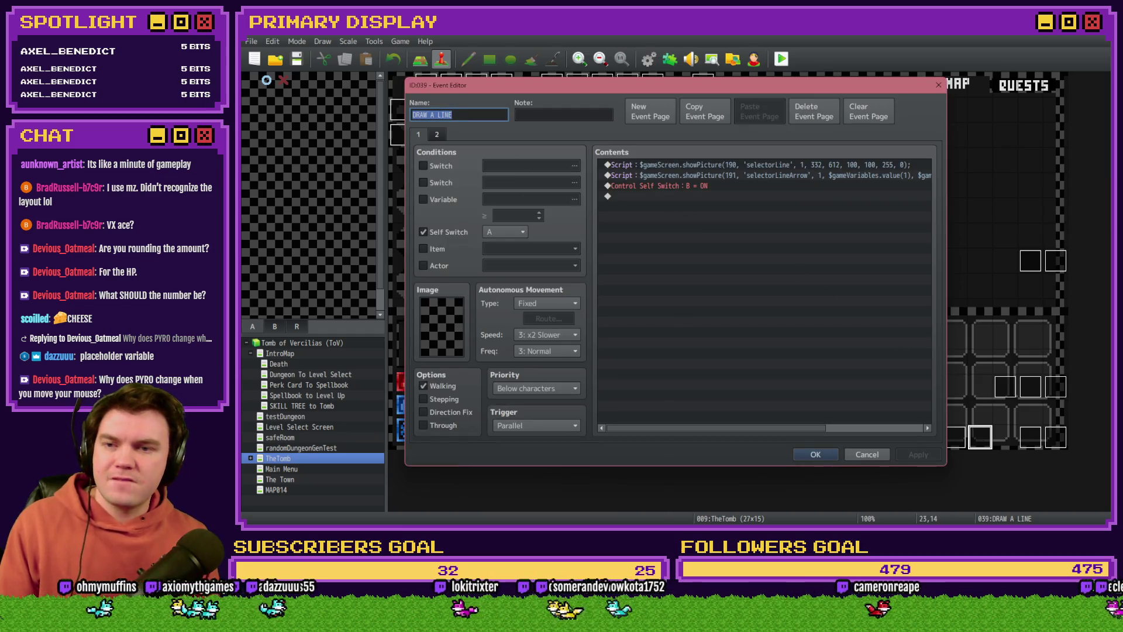
key("Escape")
double_click(1030, 437)
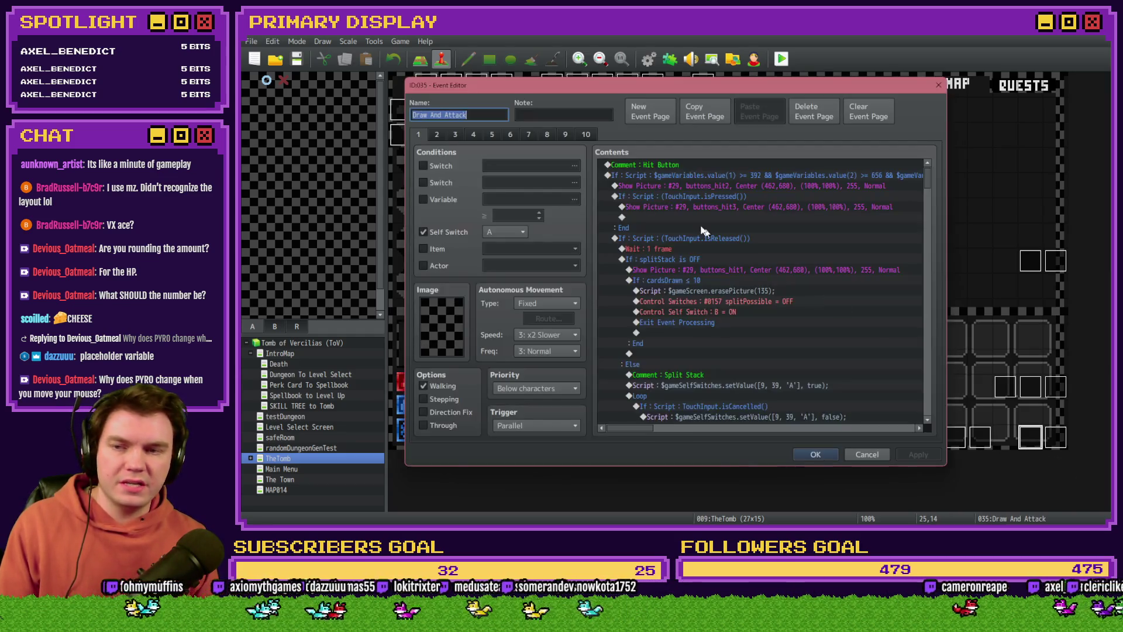
Step through pages 2 to 6 of the Draw And Attack event, ending on the MonsterBust attack logic.
left_click(437, 136)
left_click(455, 135)
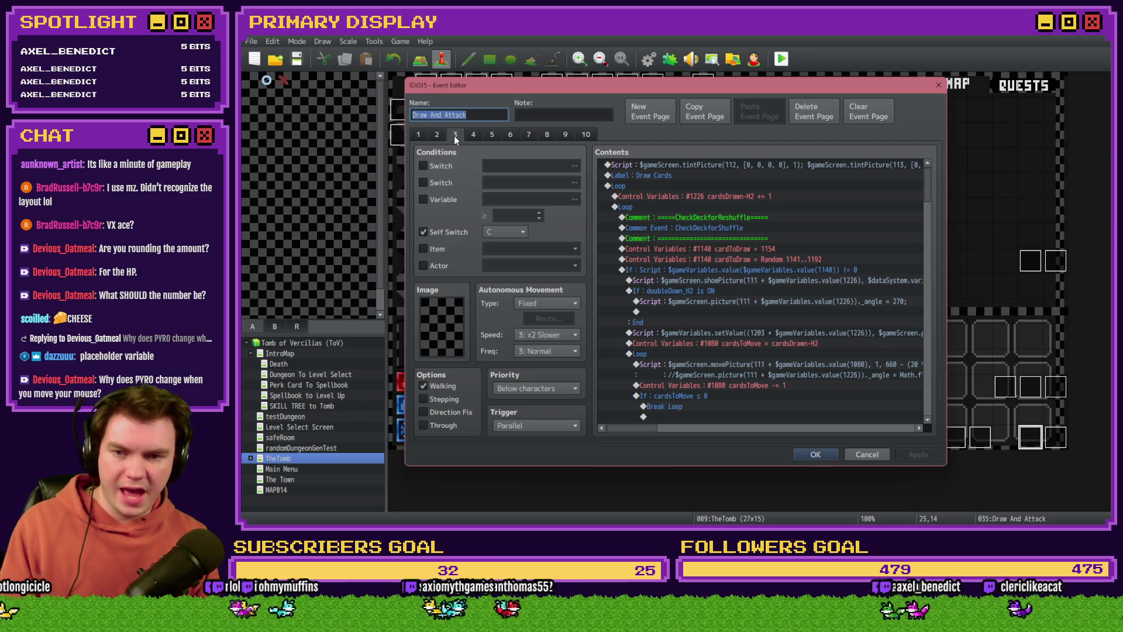
left_click(474, 135)
left_click(491, 136)
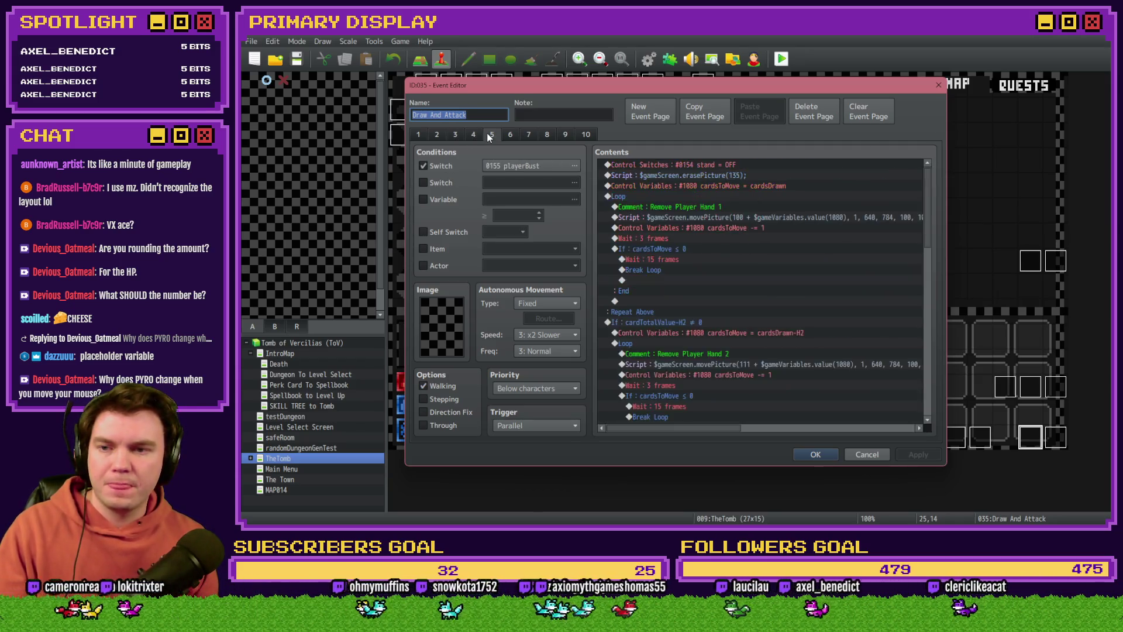
left_click(509, 136)
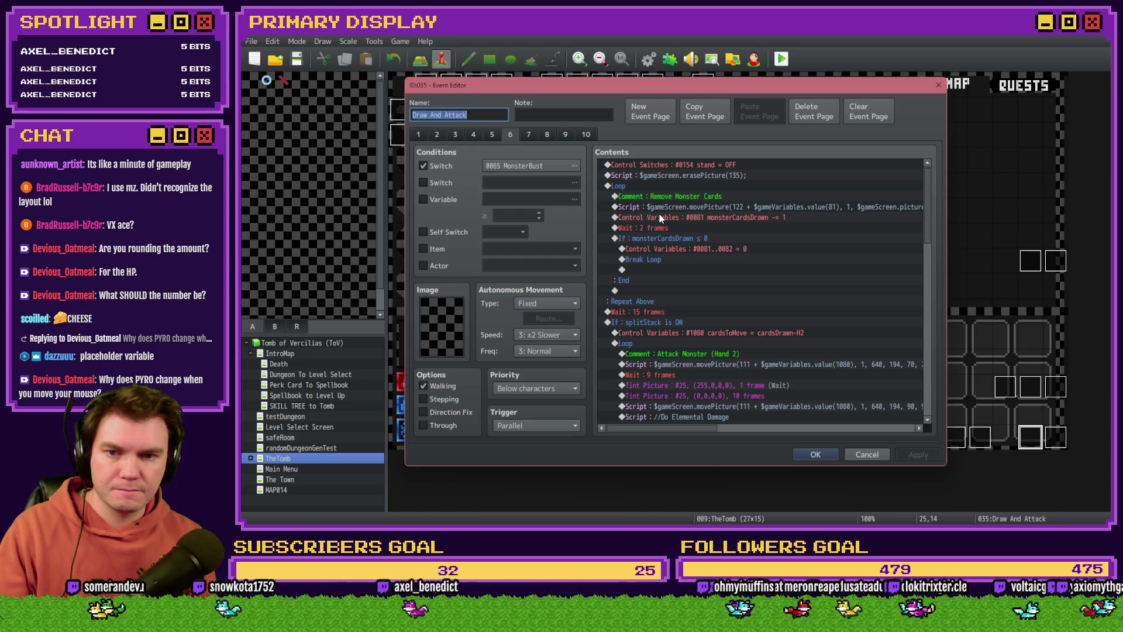
Scroll through the page 6 attack logic of Draw And Attack.
scroll(665, 283, "down", 2)
scroll(666, 290, "down", 2)
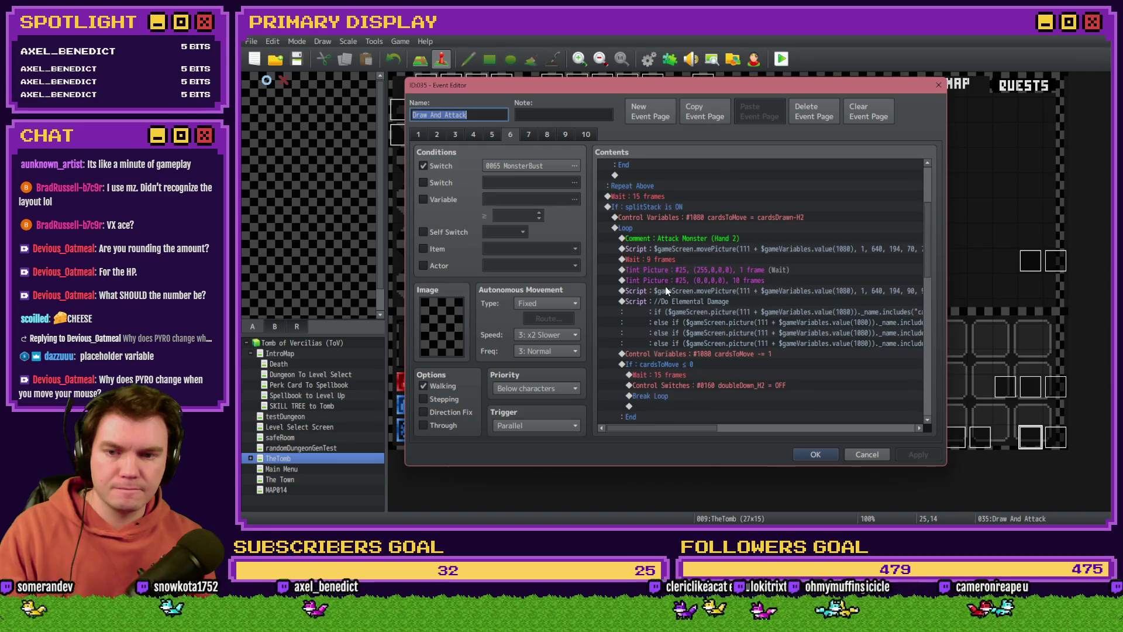
scroll(665, 289, "up", 8)
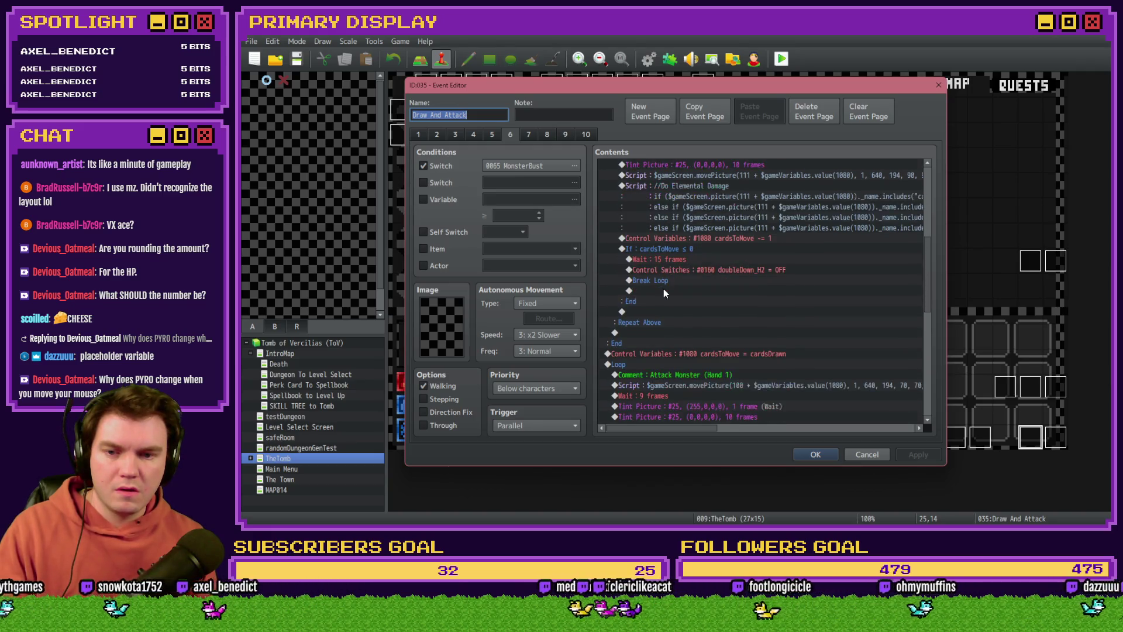
scroll(663, 290, "down", 7)
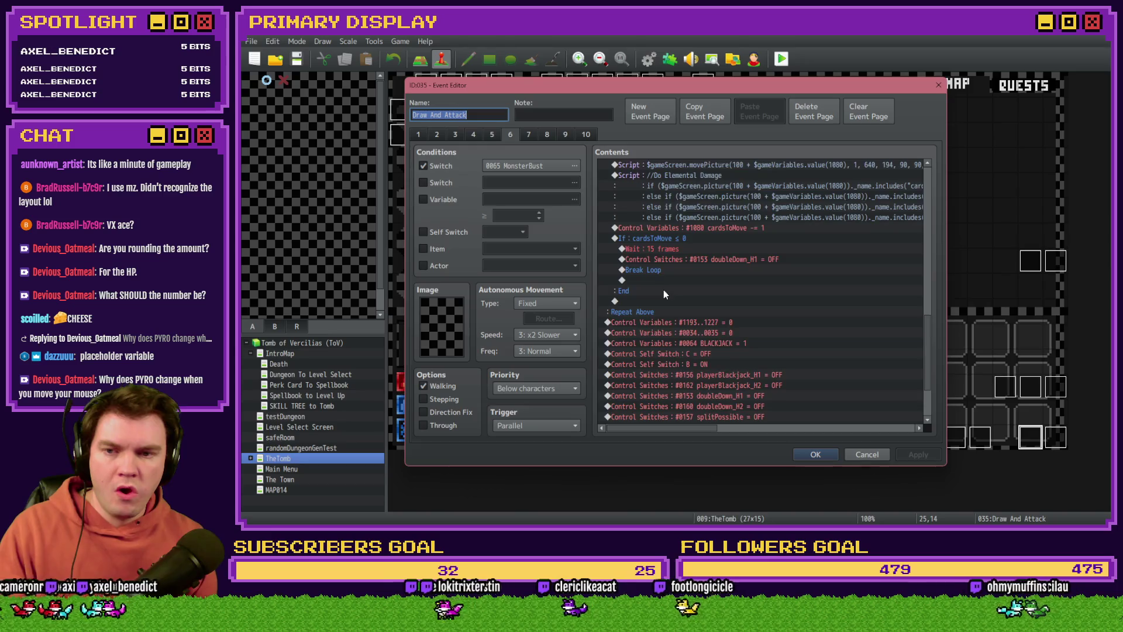
scroll(723, 360, "up", 8)
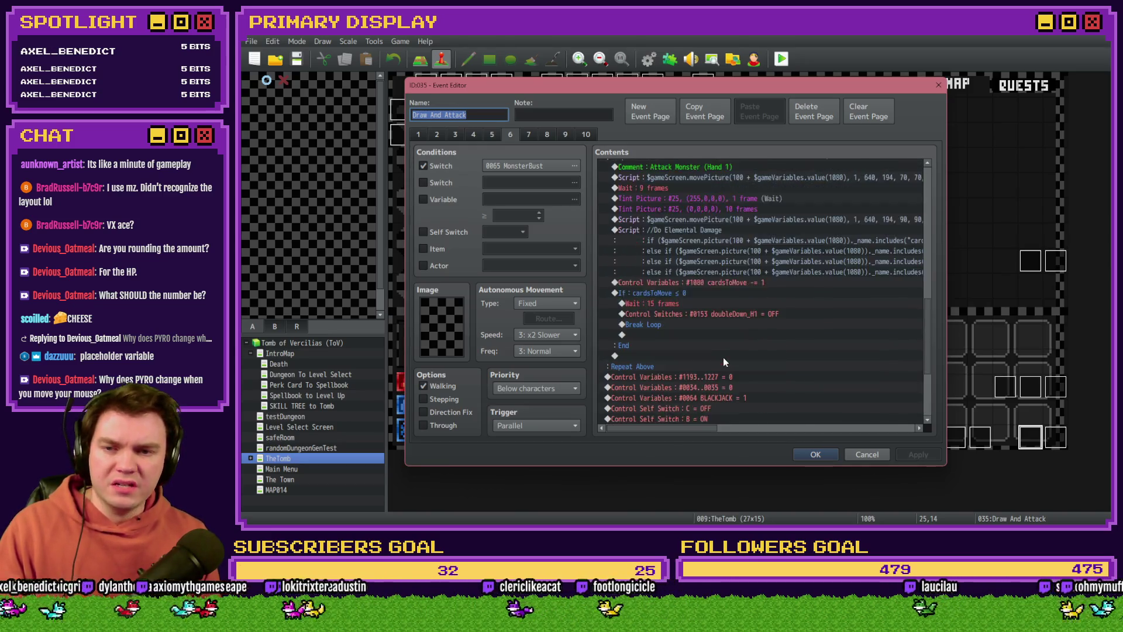
scroll(725, 361, "down", 10)
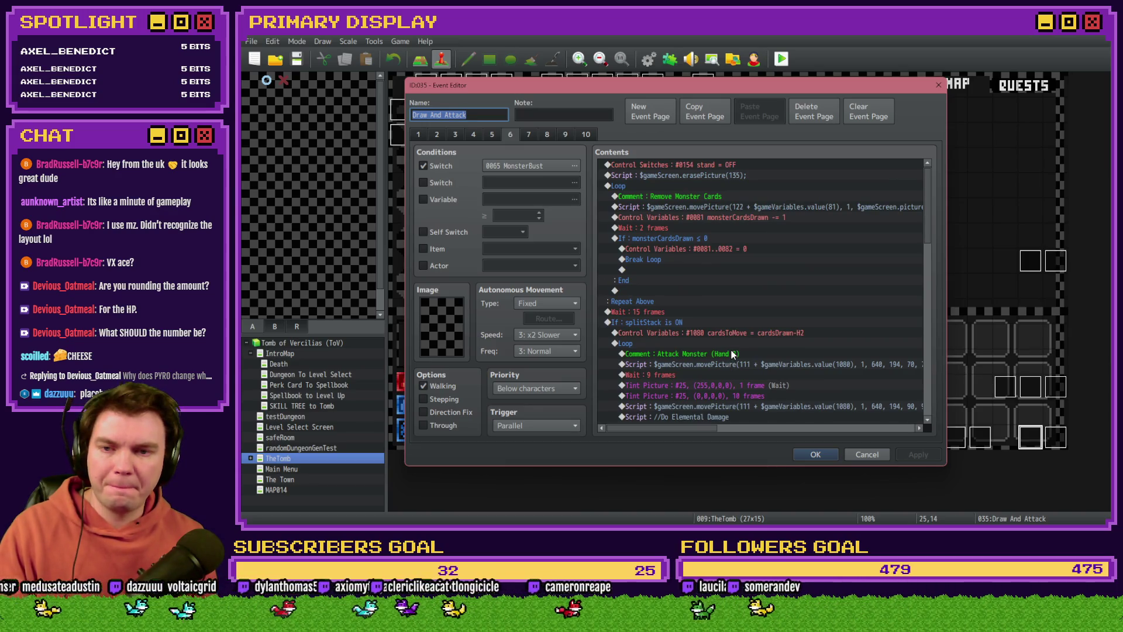
scroll(667, 208, "down", 4)
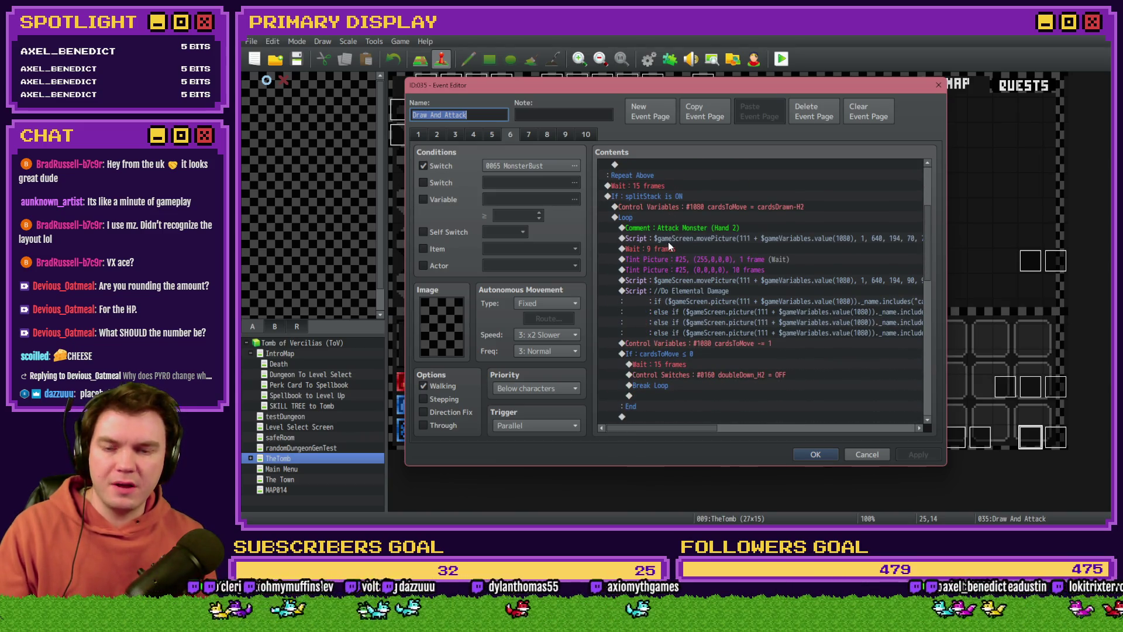
scroll(668, 241, "down", 4)
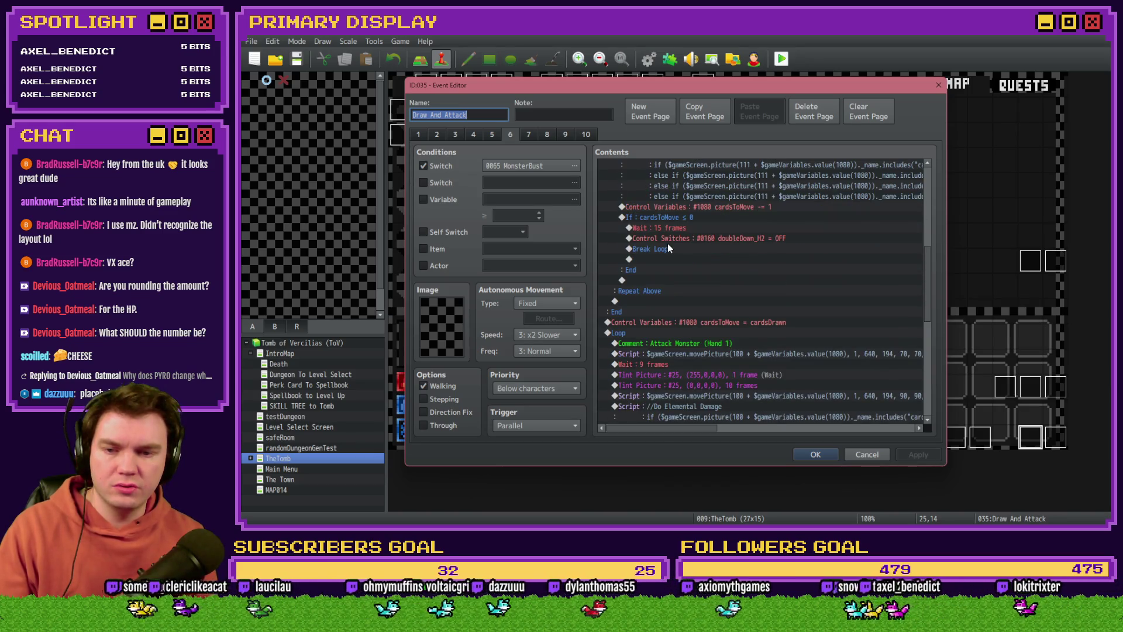
scroll(668, 243, "down", 10)
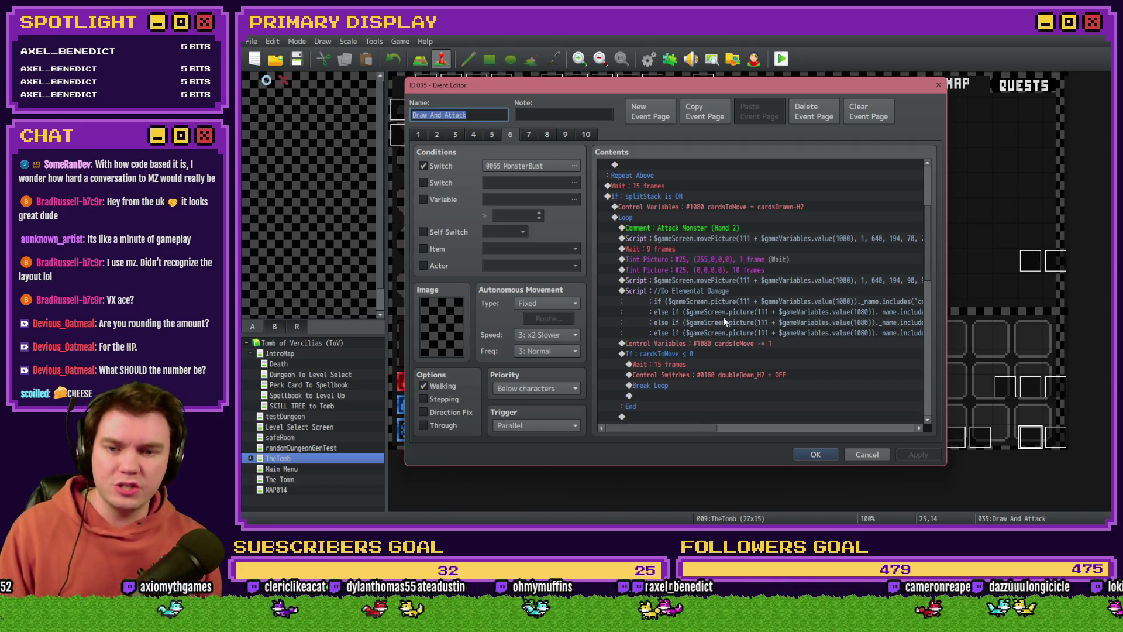
Inspect the Do Elemental Damage script lines, then close the event editor.
mouse_move(700, 430)
left_mouse_down()
mouse_move(906, 432)
mouse_move(703, 428)
mouse_move(858, 427)
left_mouse_up()
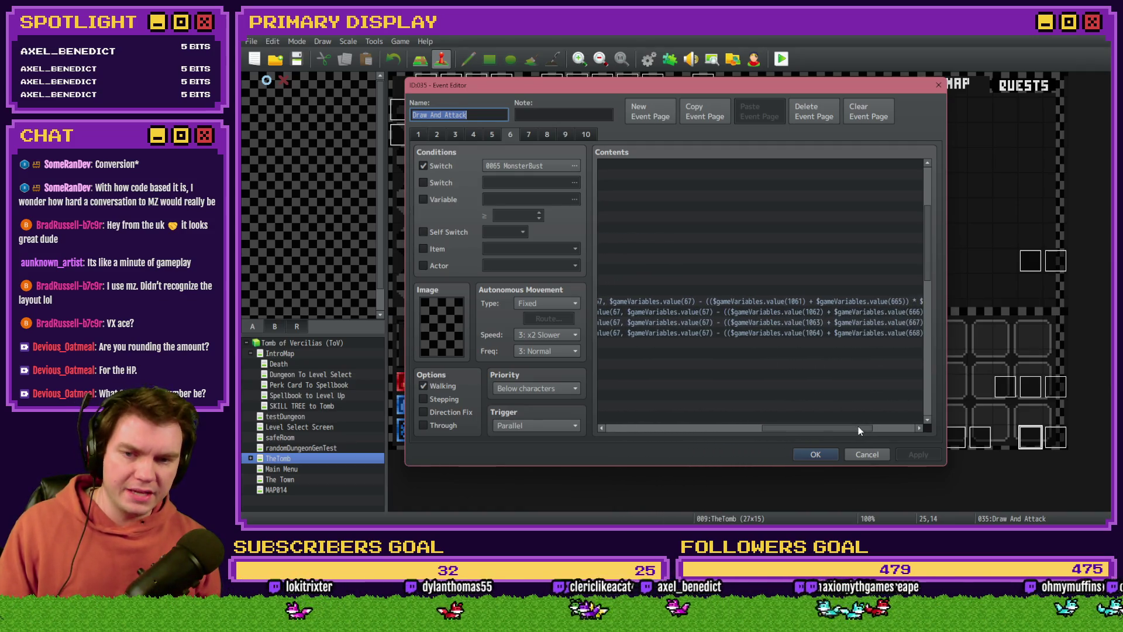
left_click(809, 303)
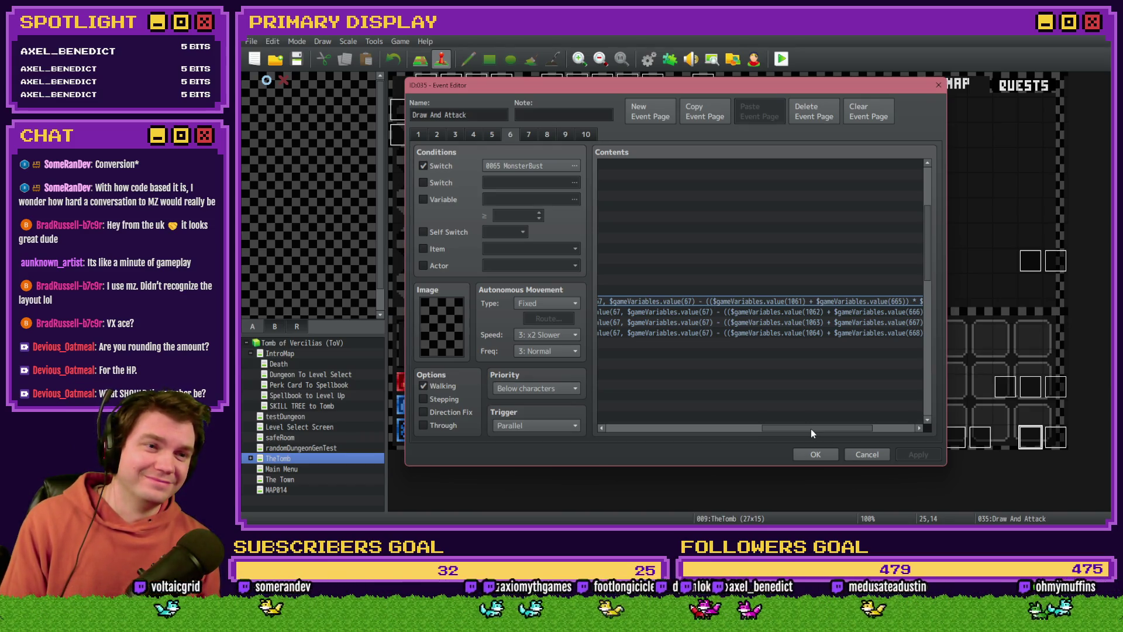
left_click_drag(811, 430, 647, 431)
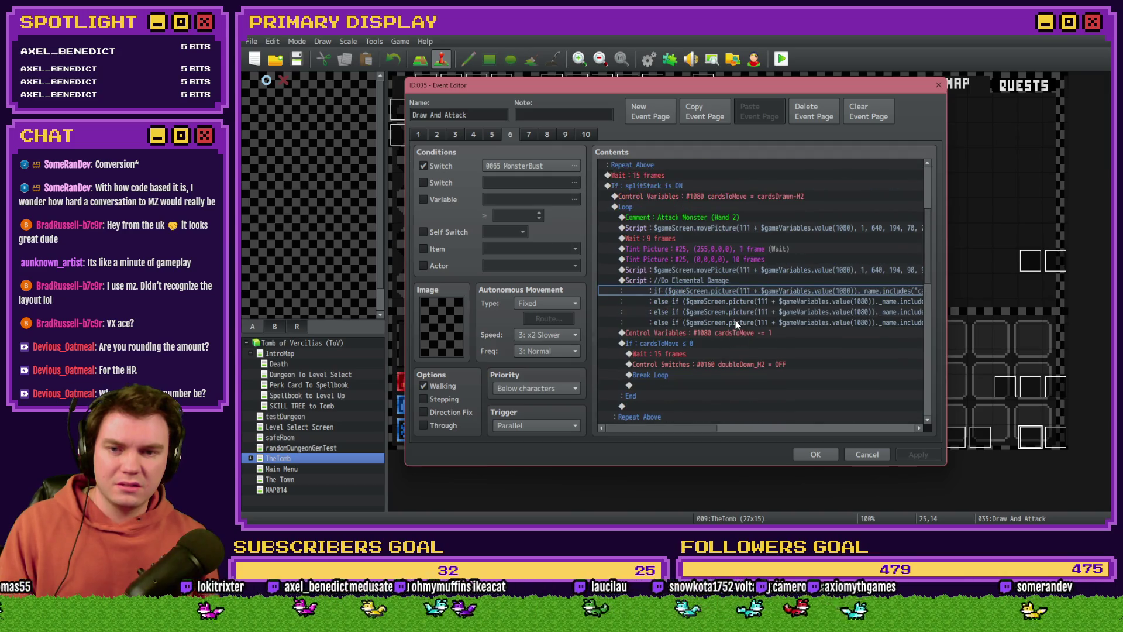
left_click(819, 455)
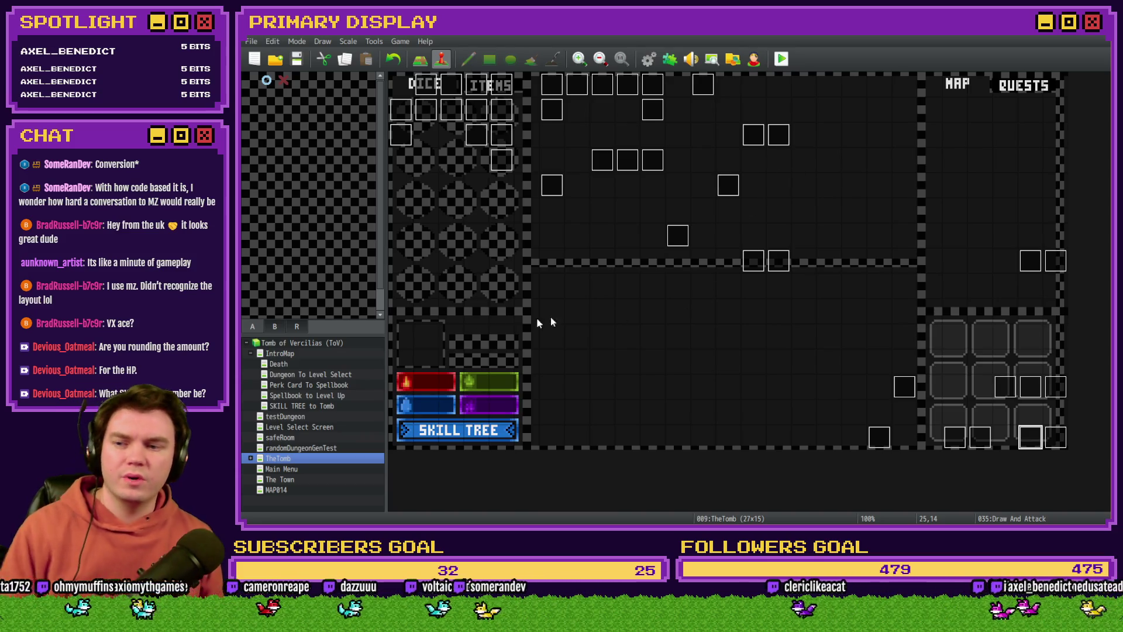
Check page 4 of the Init/Anim/Wrap-up event on the Perk Card To Spellbook map.
left_click(315, 385)
double_click(427, 85)
left_click(473, 134)
scroll(662, 341, "down", 5)
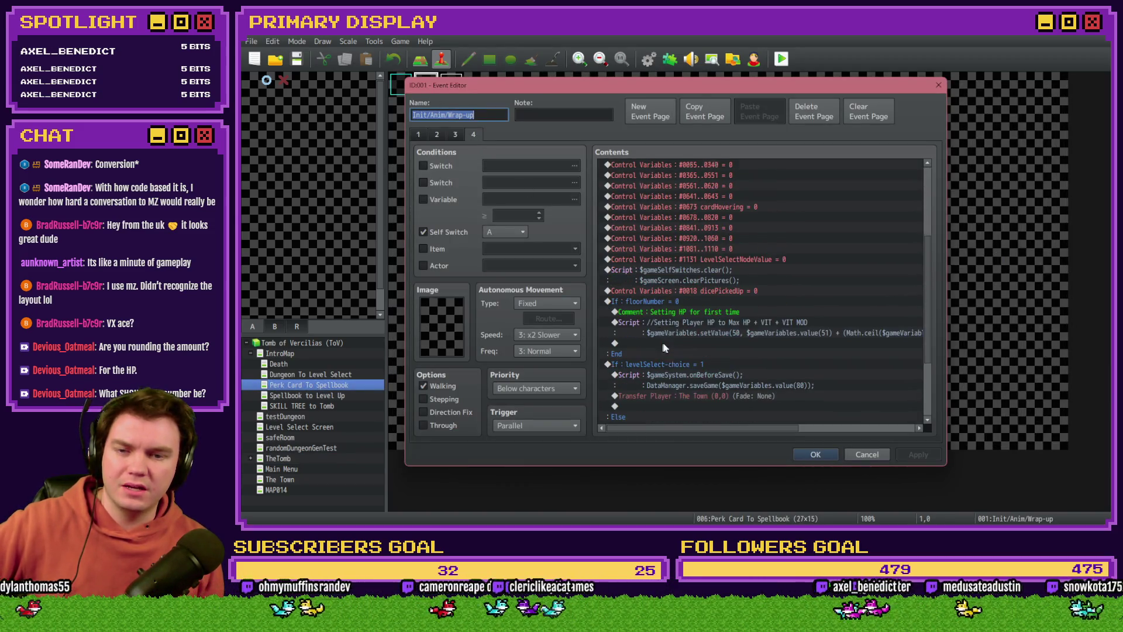
Close the event and start a playtest, saving the project first.
left_click(814, 454)
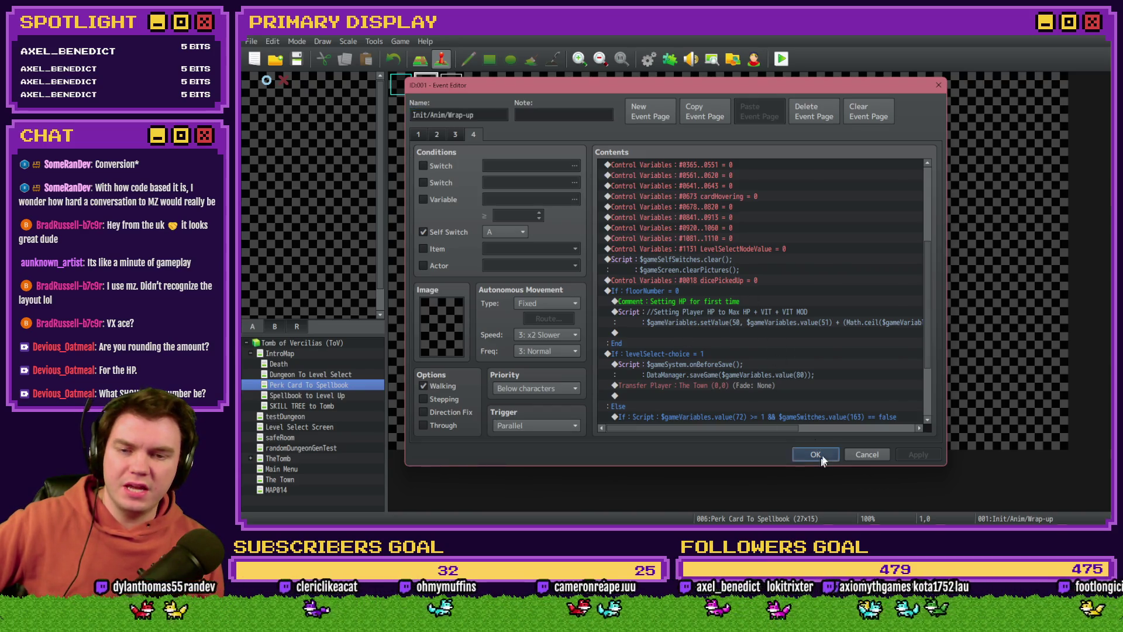
left_click(784, 64)
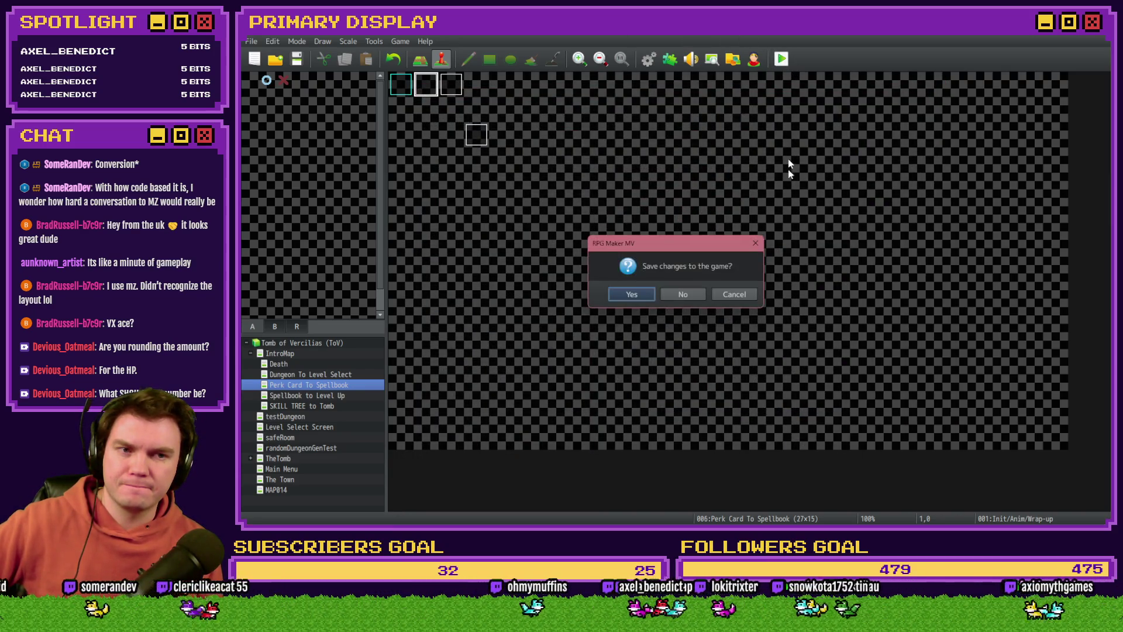
left_click(622, 293)
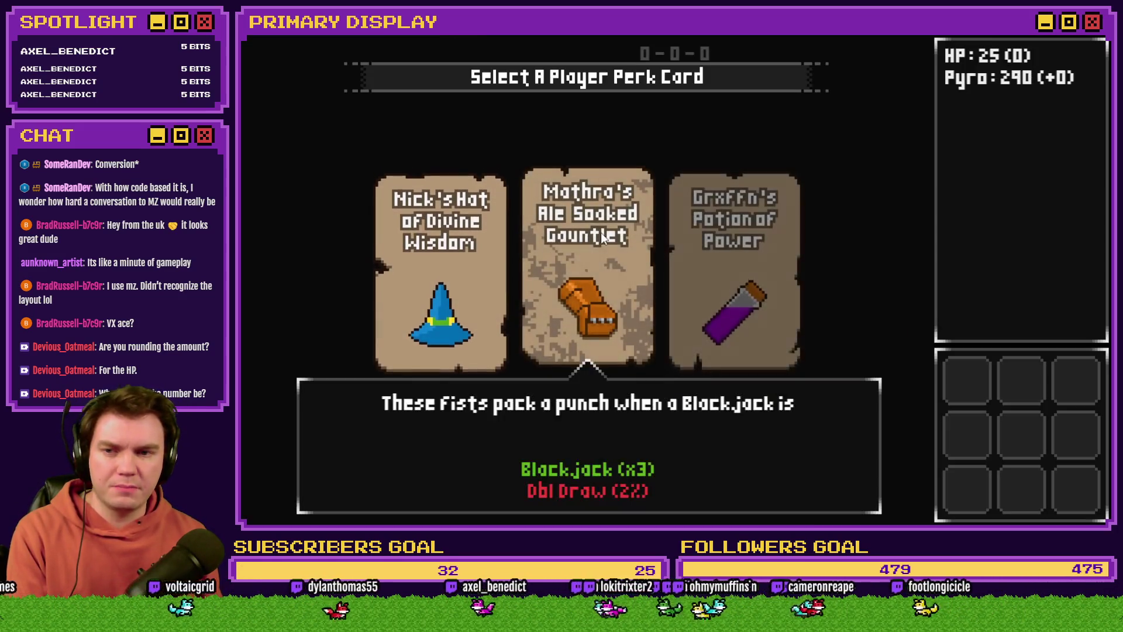
Take the Ale Soaked Gauntlet perk card, check Pyro, and close the test game.
left_click(601, 233)
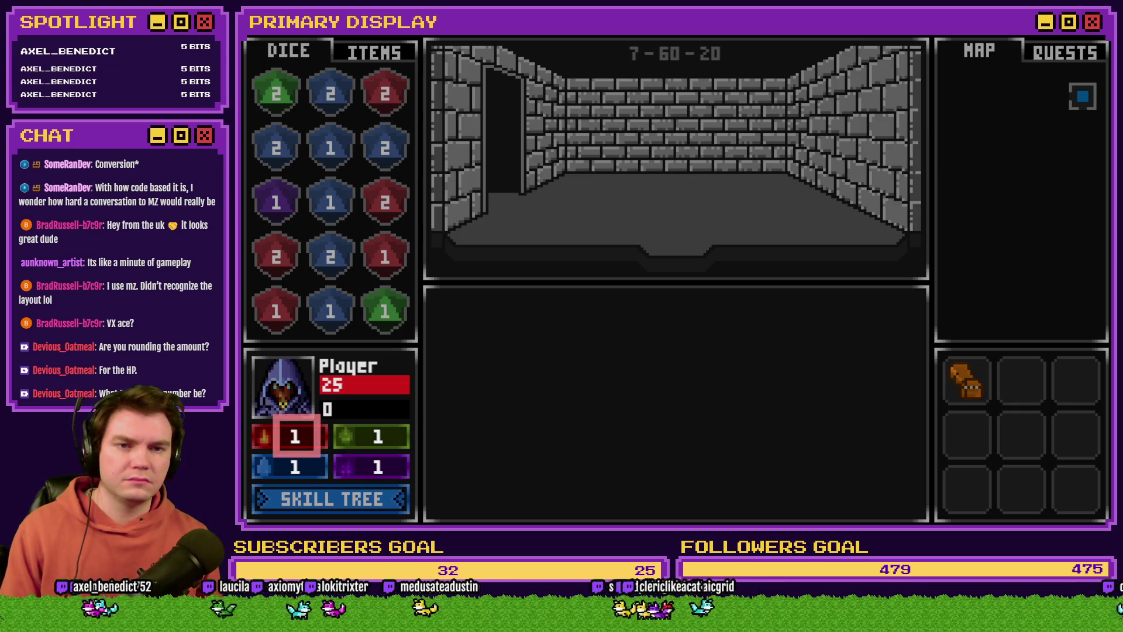
left_click(1104, 38)
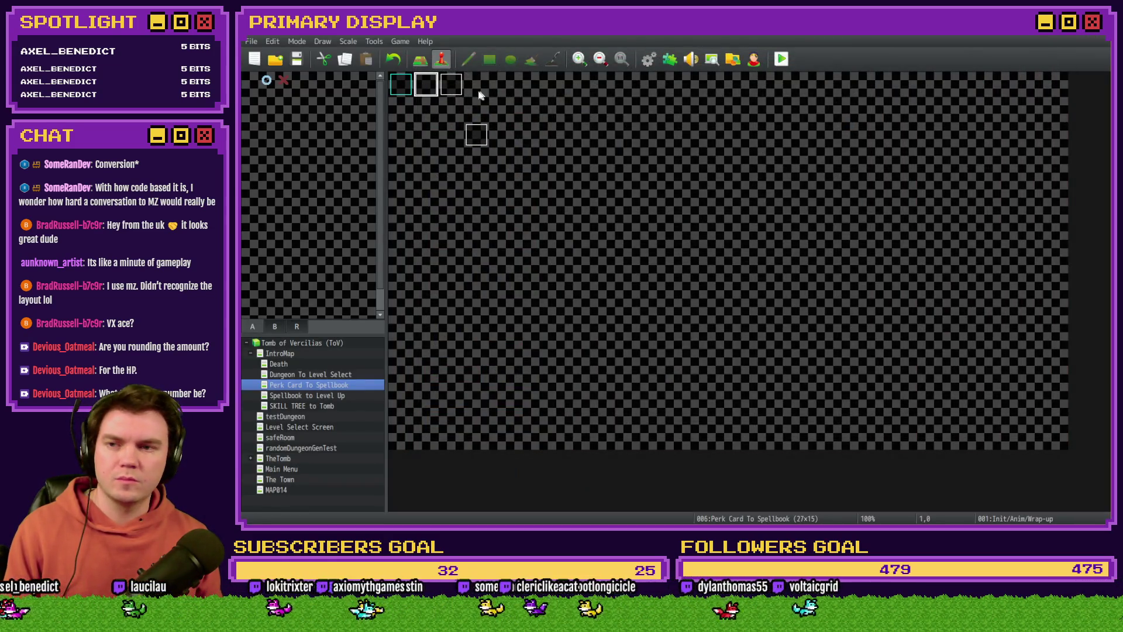
Reopen TheTomb map's Draw And Attack event on its page 6 attack logic.
double_click(433, 83)
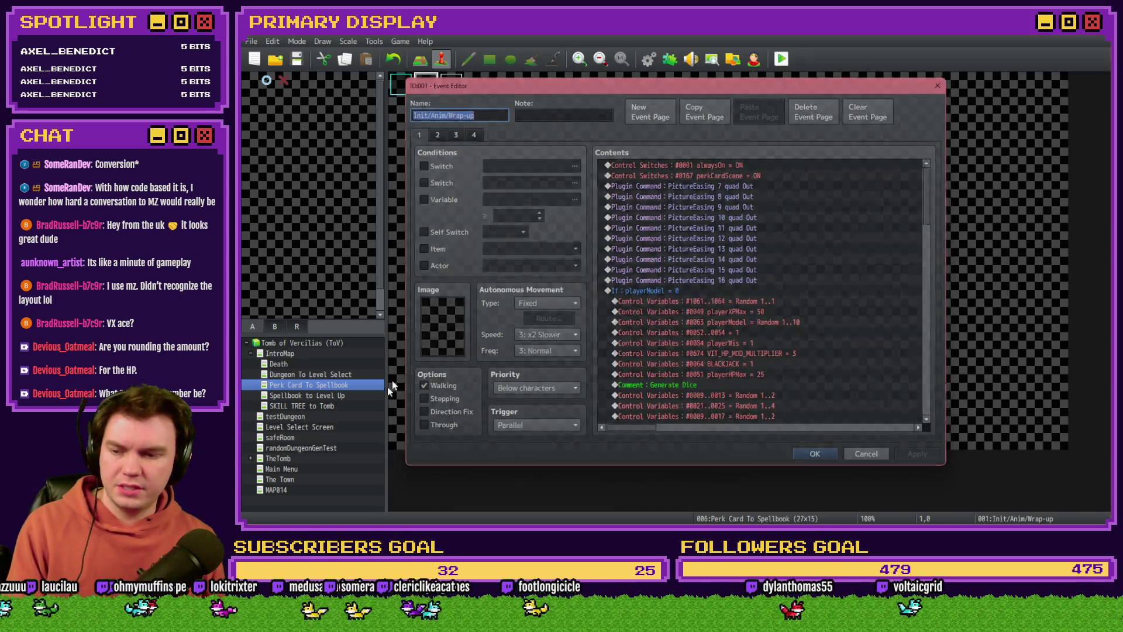
key("Escape")
left_click(296, 448)
left_click(296, 459)
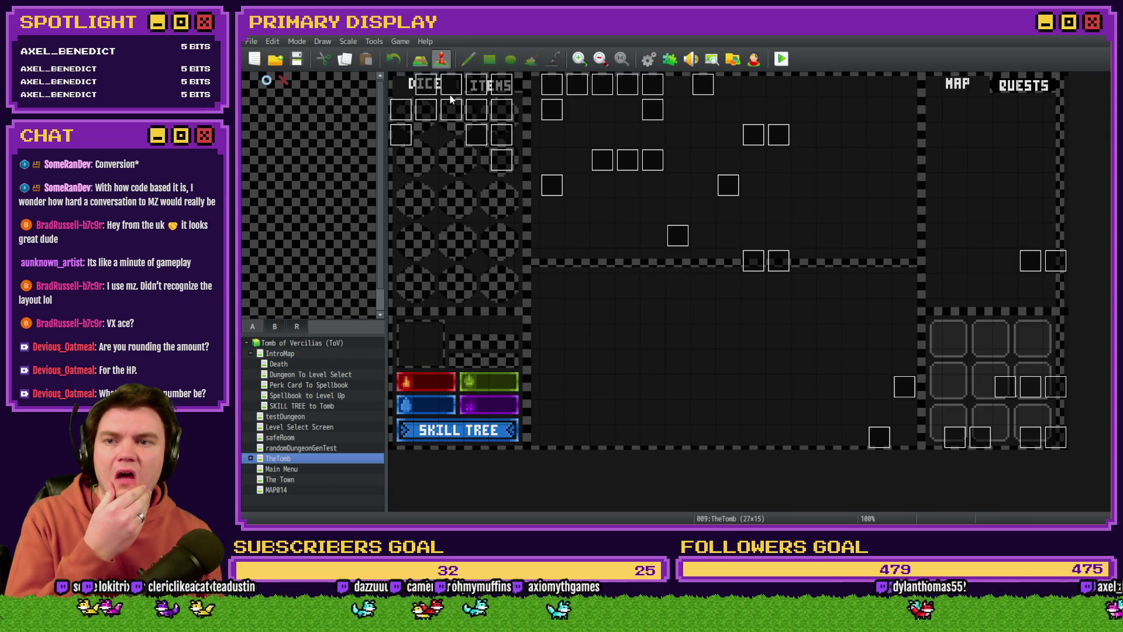
double_click(1025, 445)
left_click(506, 134)
Open the Do Elemental Damage script and paste the Pyro damage line after the first if line.
scroll(736, 293, "down", 5)
left_click(736, 293)
left_click(738, 282)
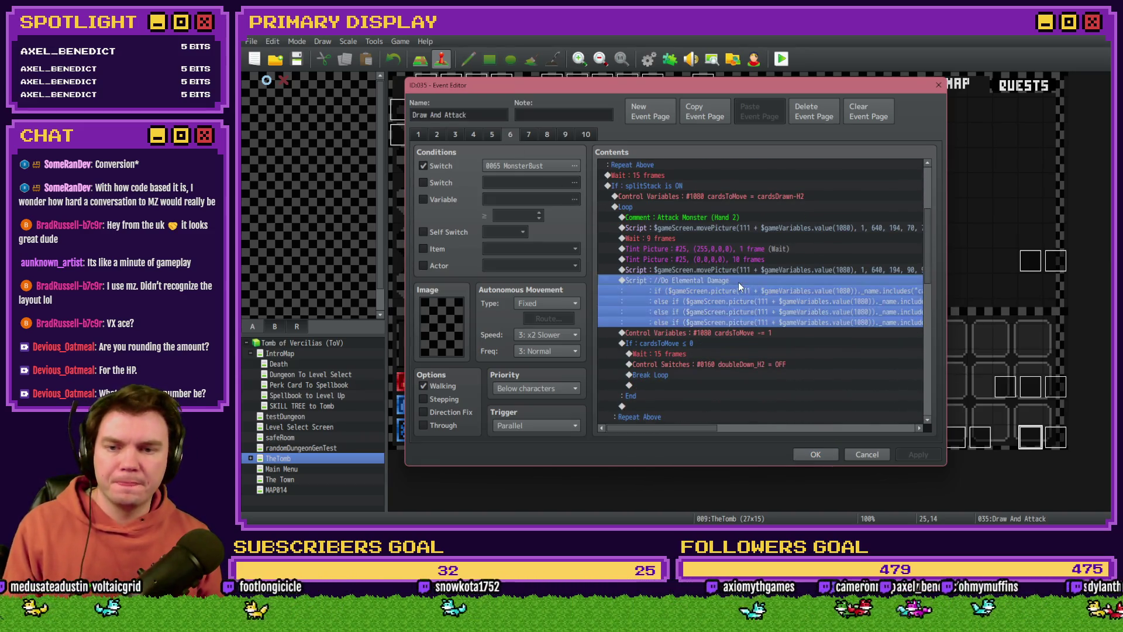
double_click(738, 284)
left_click(849, 236)
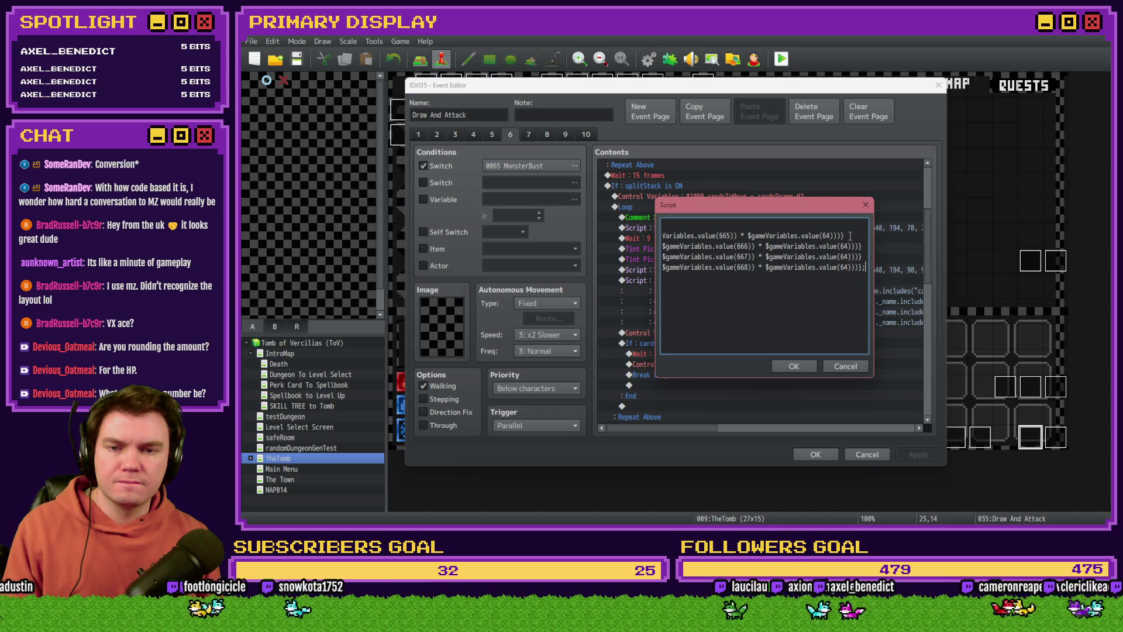
key("Return")
key("ctrl+v")
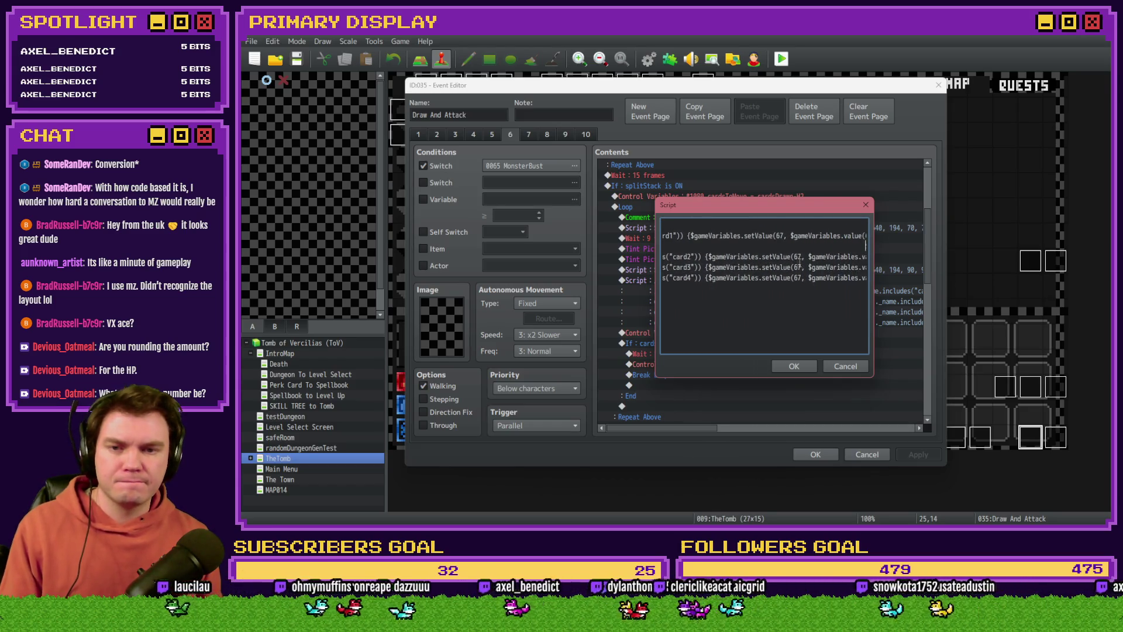
Remove the stray ${ and the Math.floor modifier term from line 2.
key("Right")
key("Right")
key("Right")
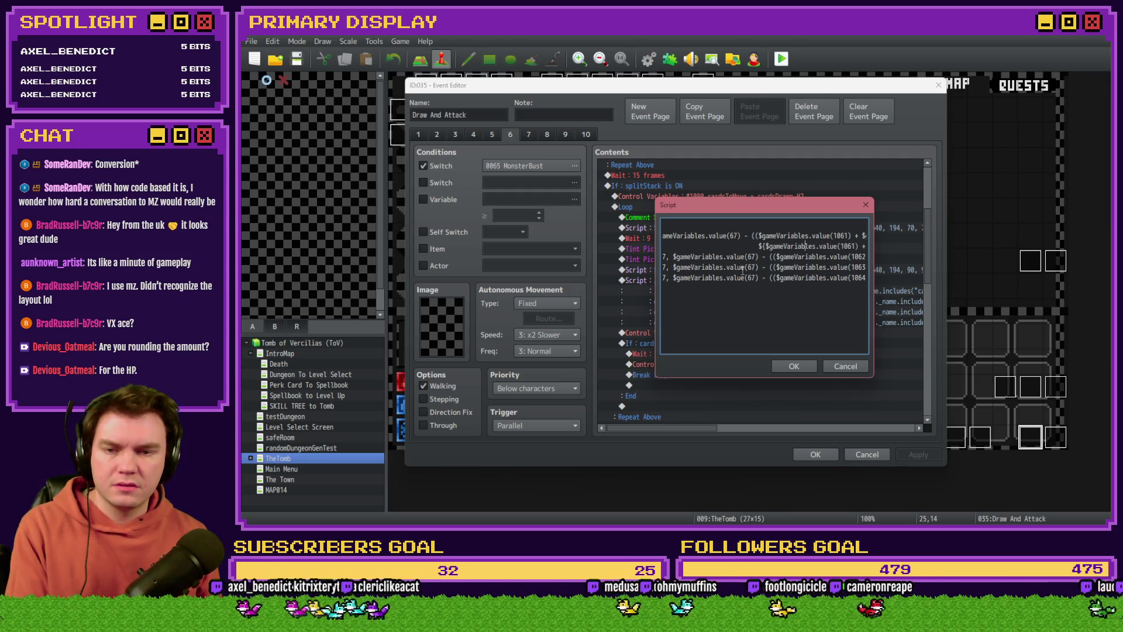
key("Delete")
key("Delete")
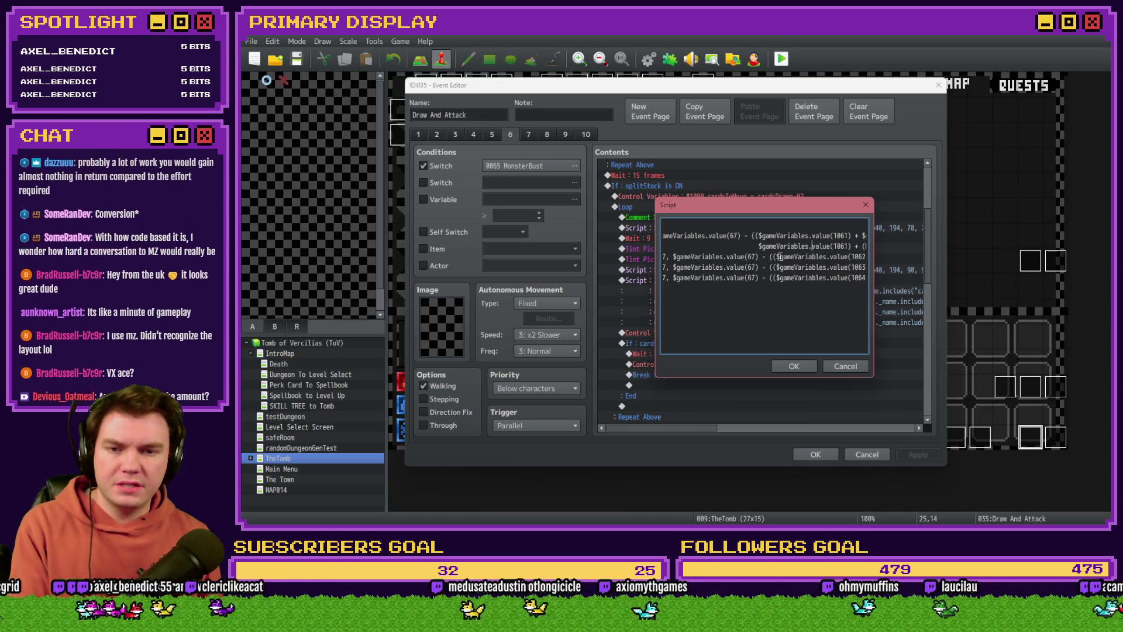
key("Right")
key("Right")
key("Right")
key("Right")
key("Right")
key("Right")
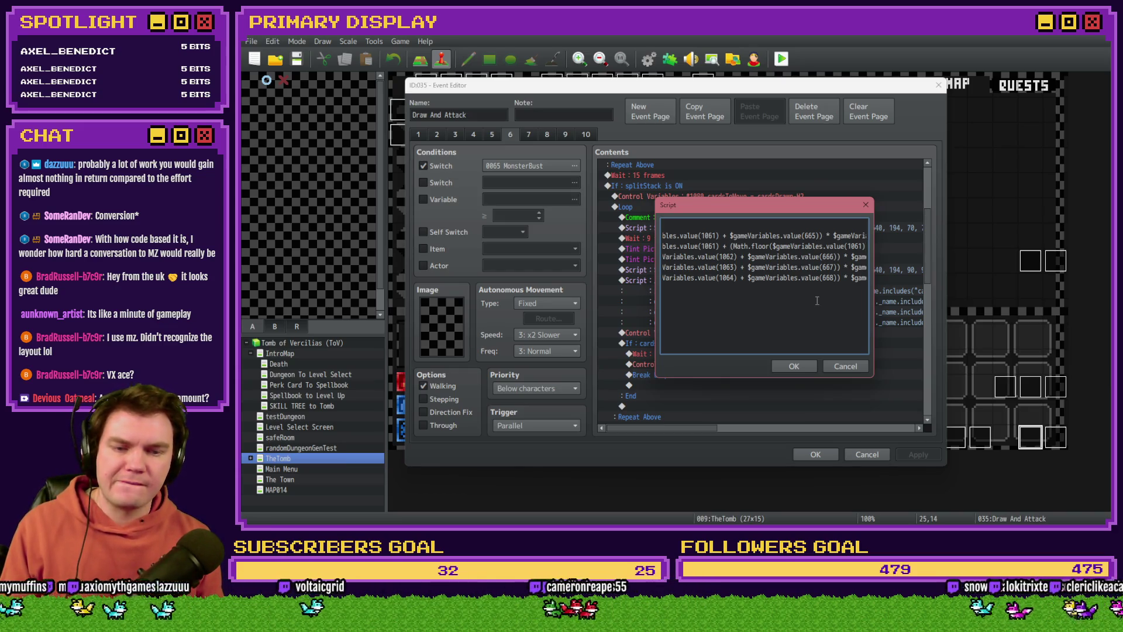
key("shift+Right")
key("shift+Right")
key("shift+Right")
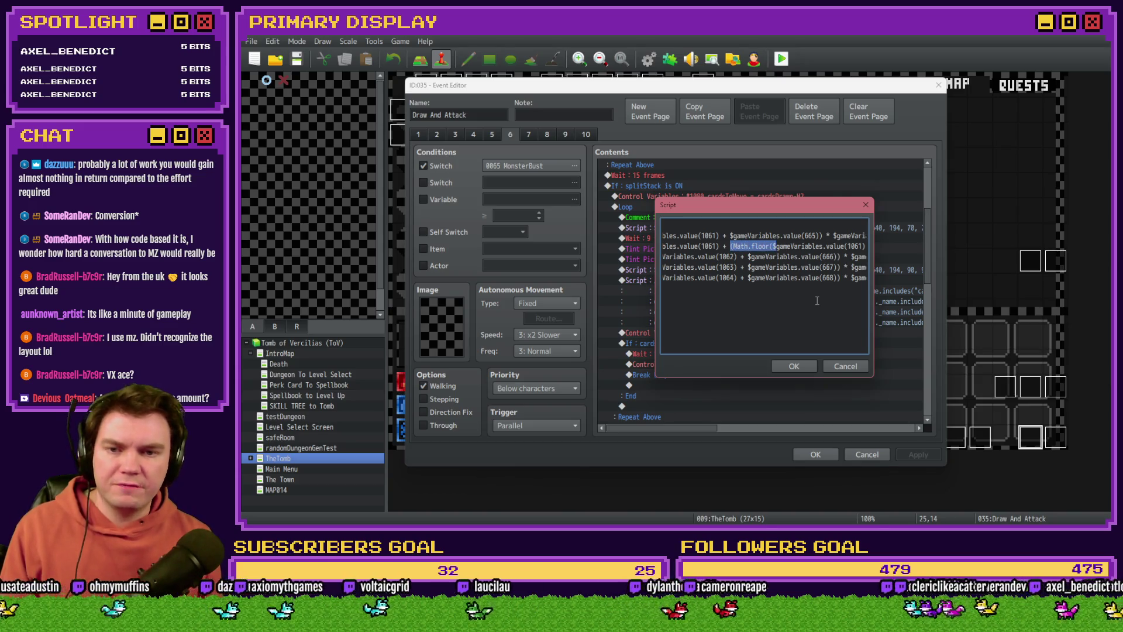
key("shift+Right")
key("shift+Right")
key("shift+Right")
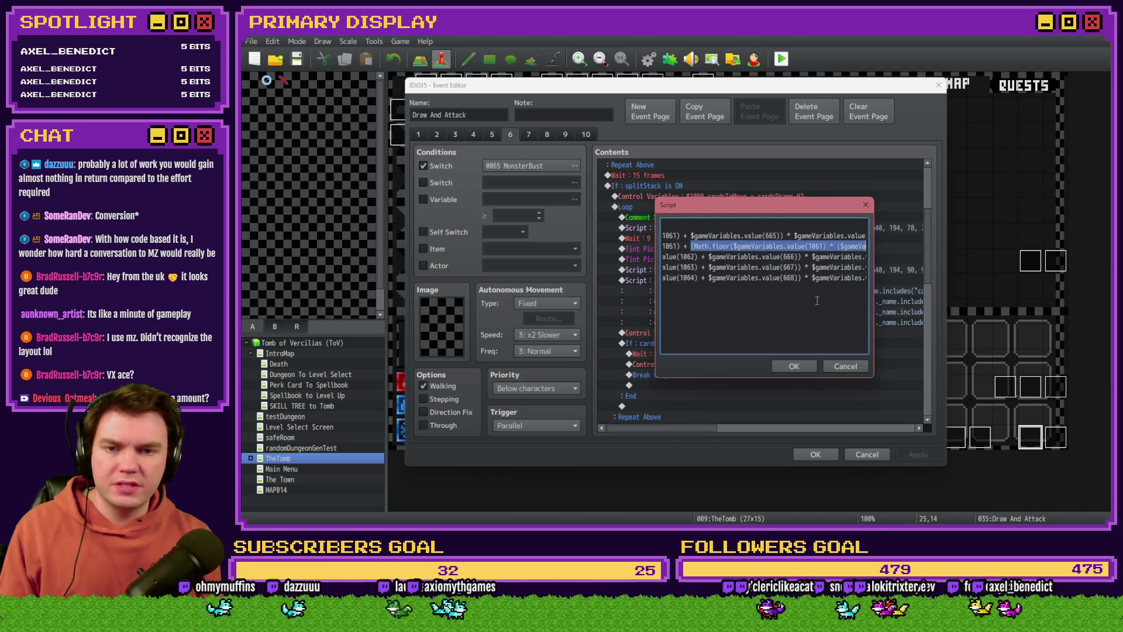
key("shift+Right")
key("shift+Right")
key("shift+Right")
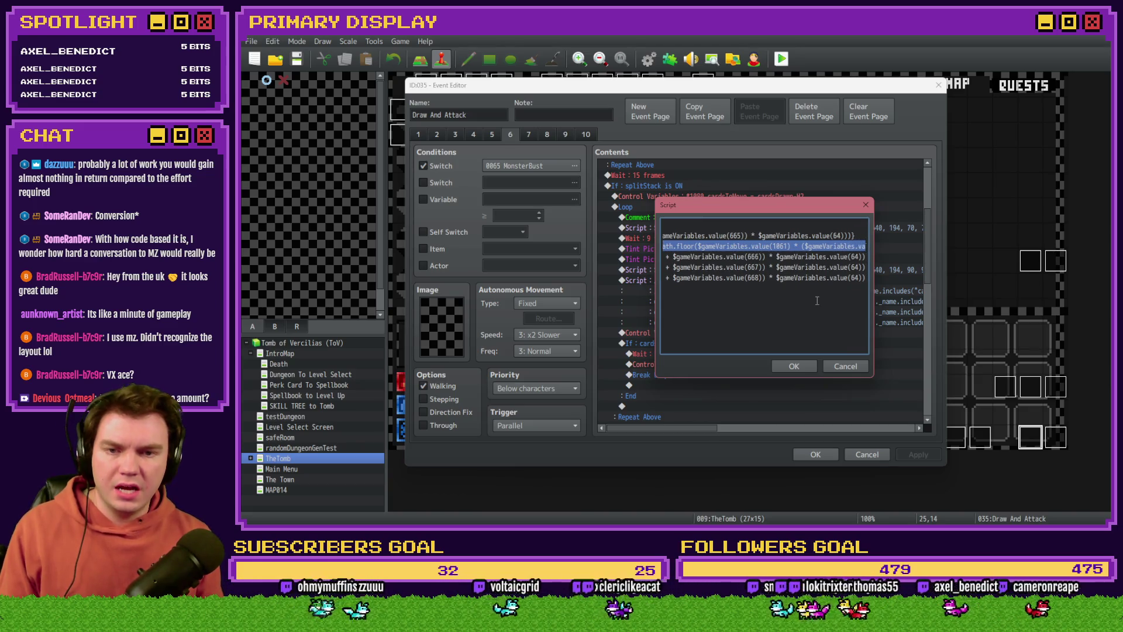
key("shift+Right")
key("shift+Right")
key("shift+Right")
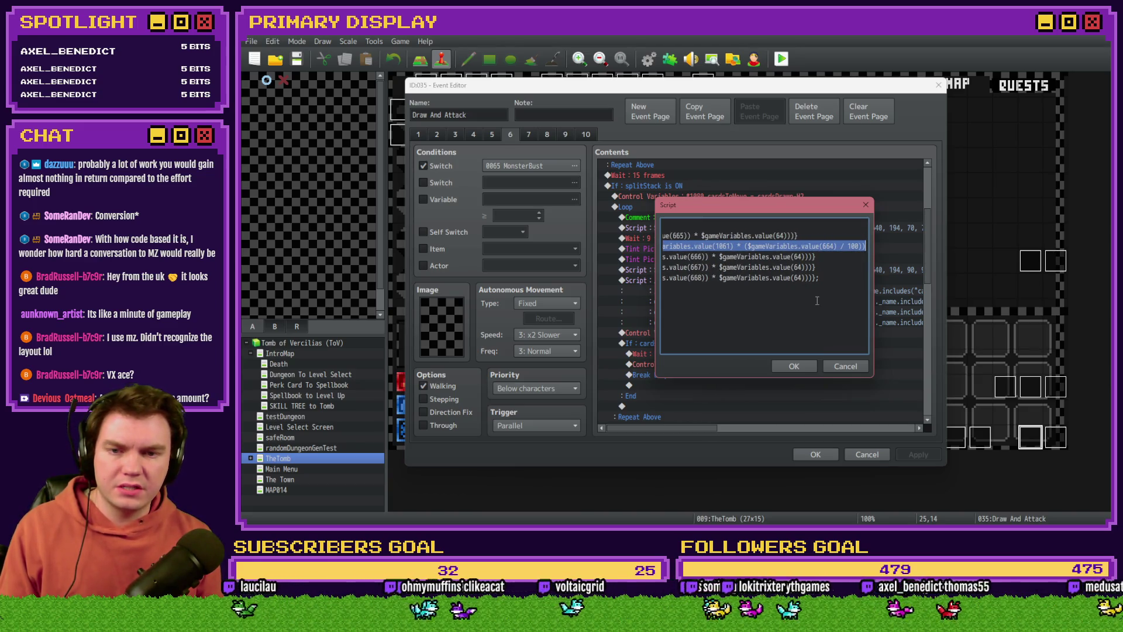
key("shift+Right")
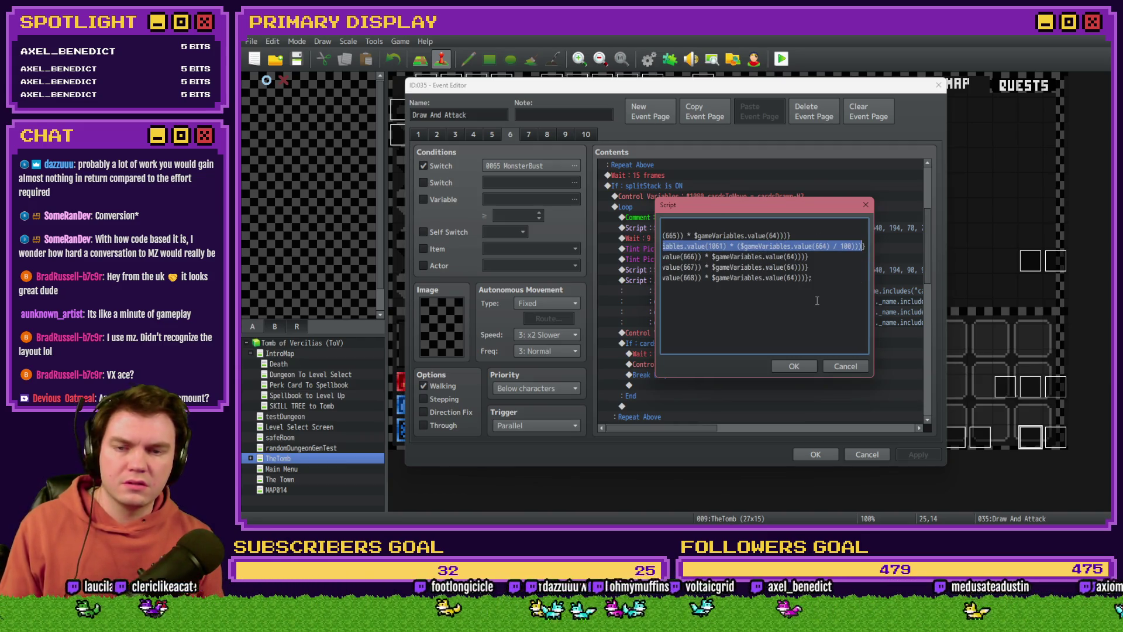
key("BackSpace")
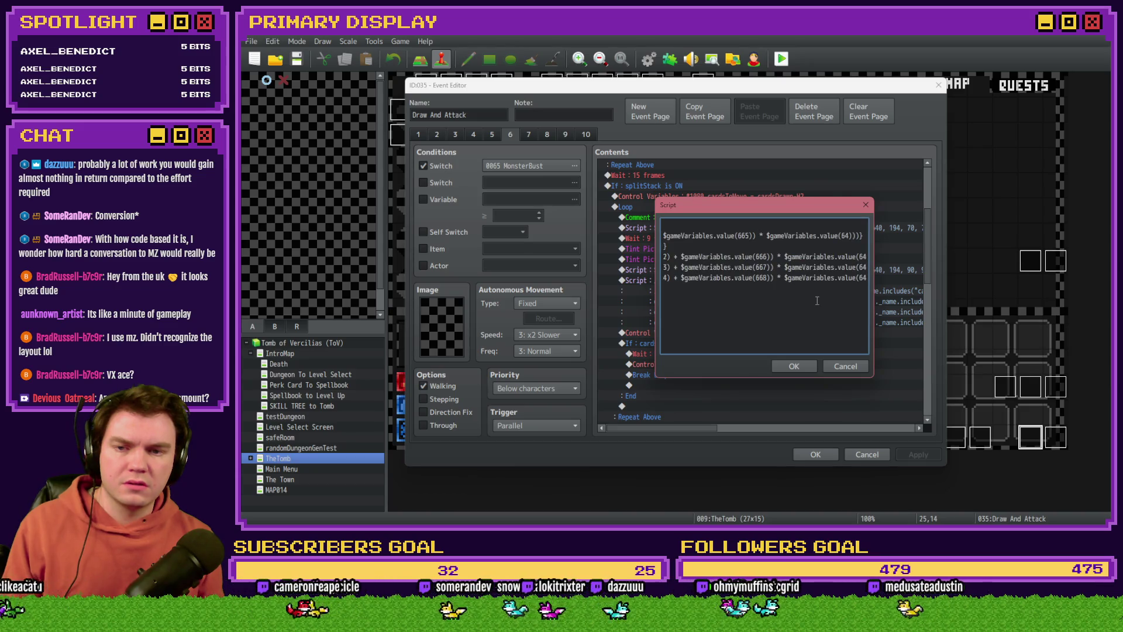
Compare the script lines and delete the stray blank line below the first if line.
key("Home")
key("Left")
key("Left")
key("Left")
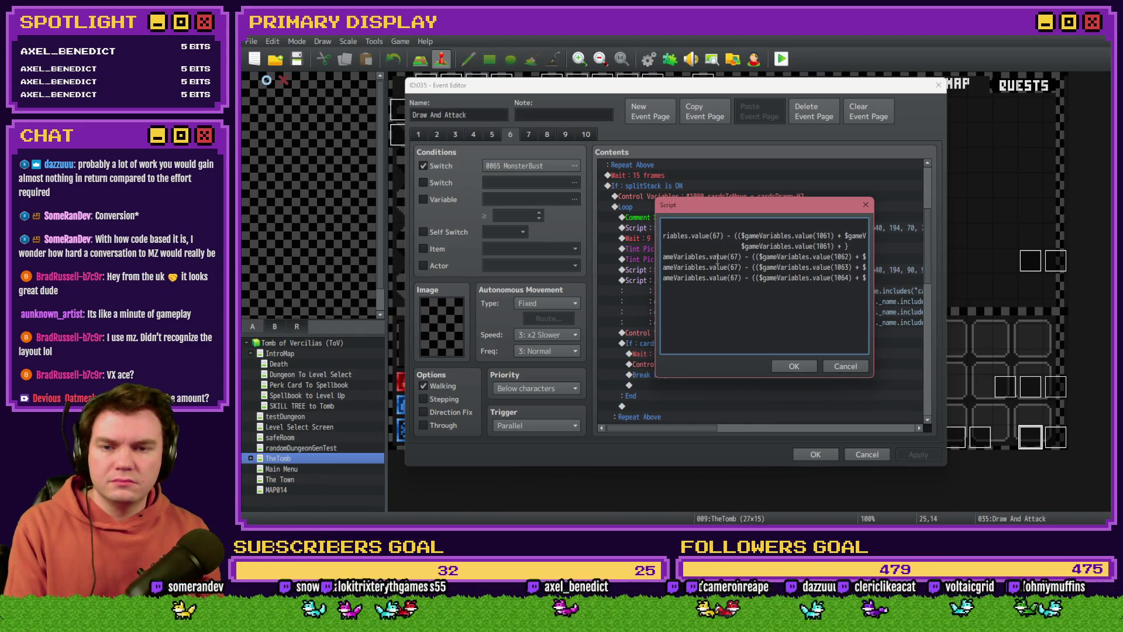
key("Left")
key("Left")
key("Left")
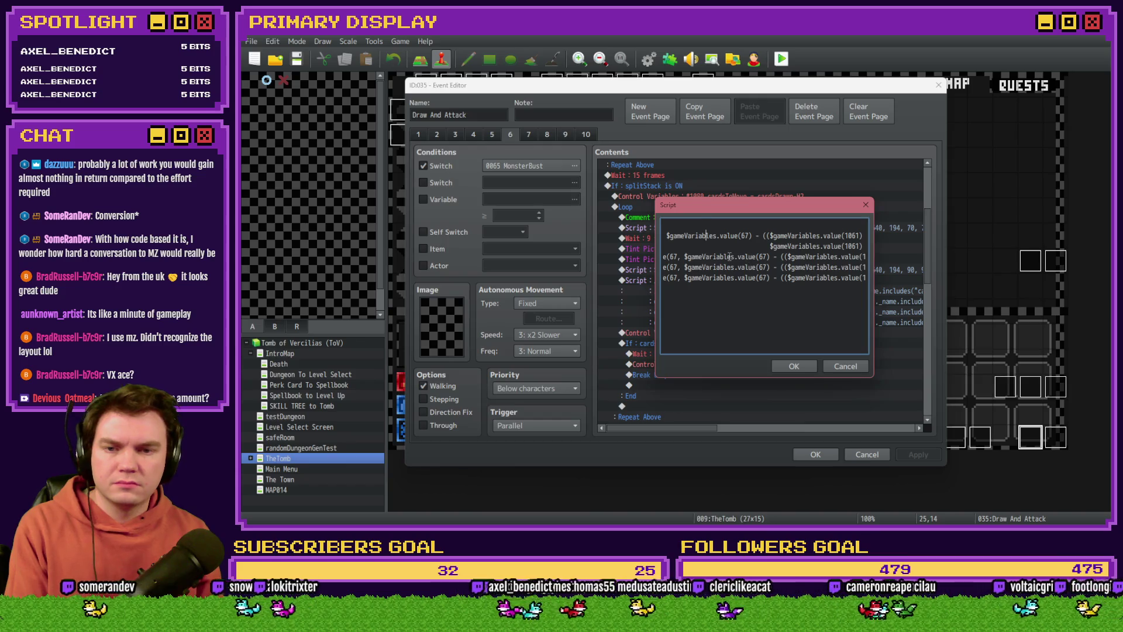
key("Right")
key("Right")
key("Right")
key("Right")
key("Right")
key("Right")
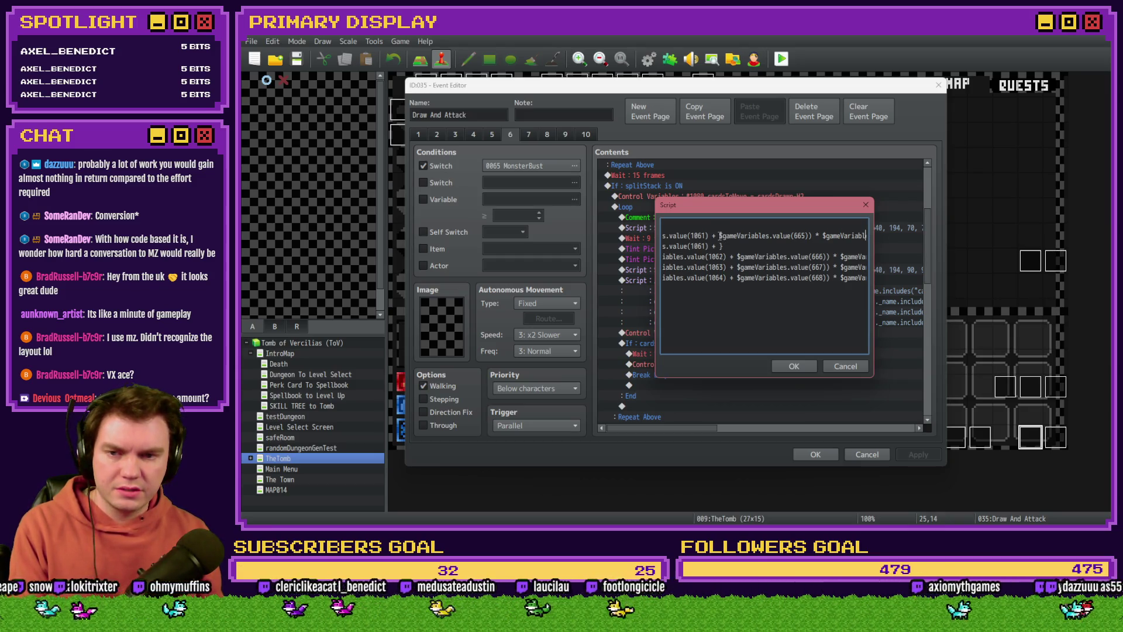
mouse_move(724, 235)
left_mouse_down()
mouse_move(875, 240)
mouse_move(863, 236)
left_mouse_up()
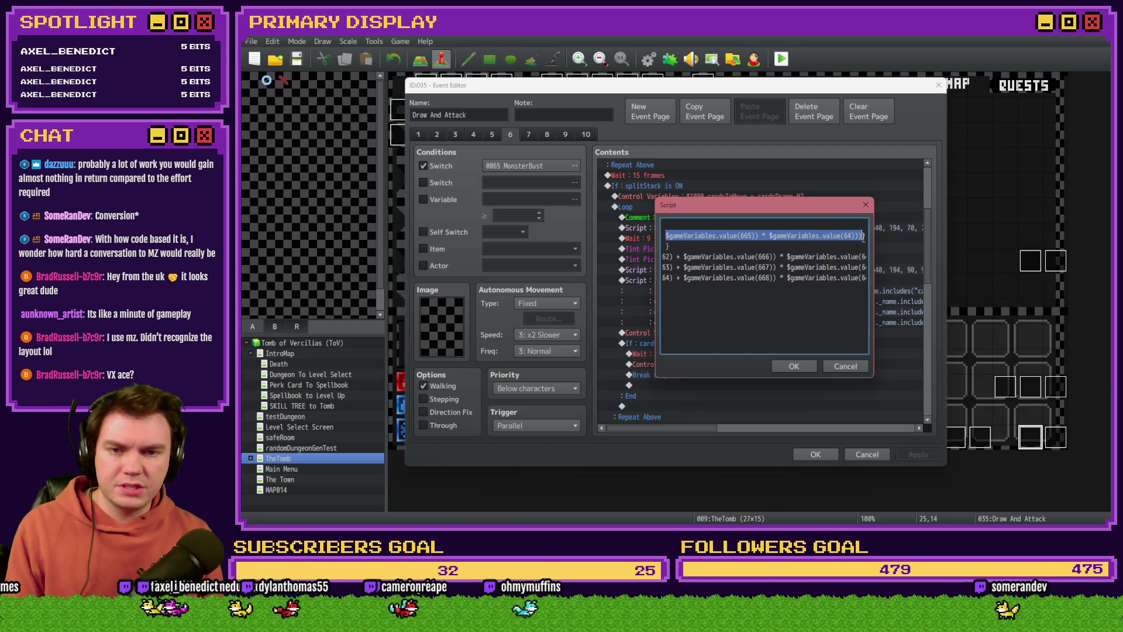
left_click(848, 249)
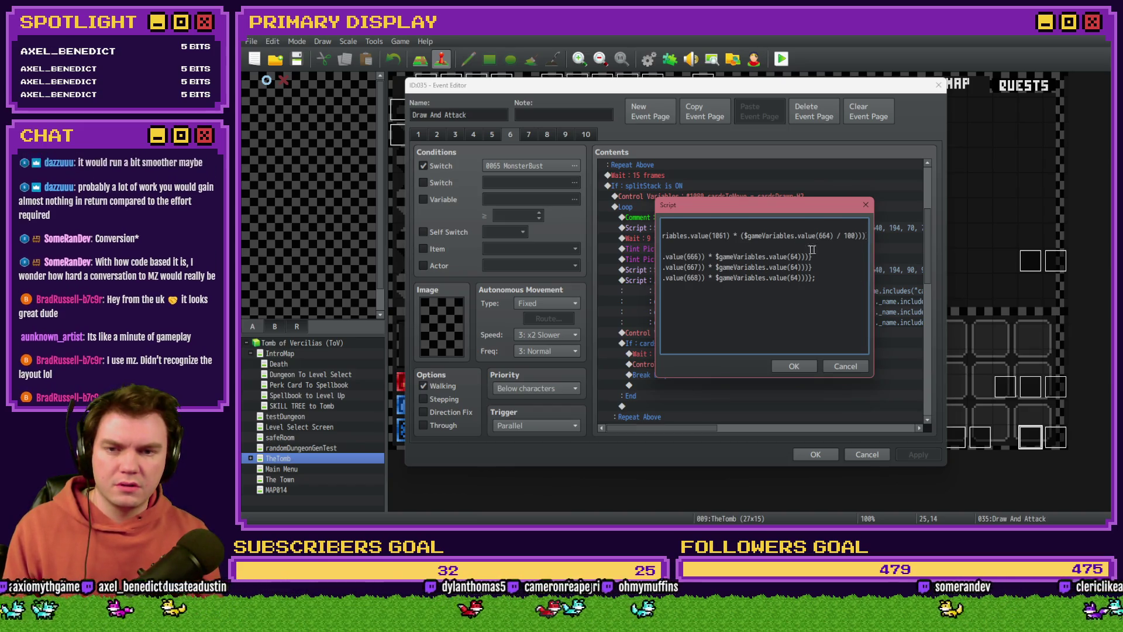
left_click(715, 244)
left_click_drag(721, 246, 616, 246)
key("BackSpace")
key("BackSpace")
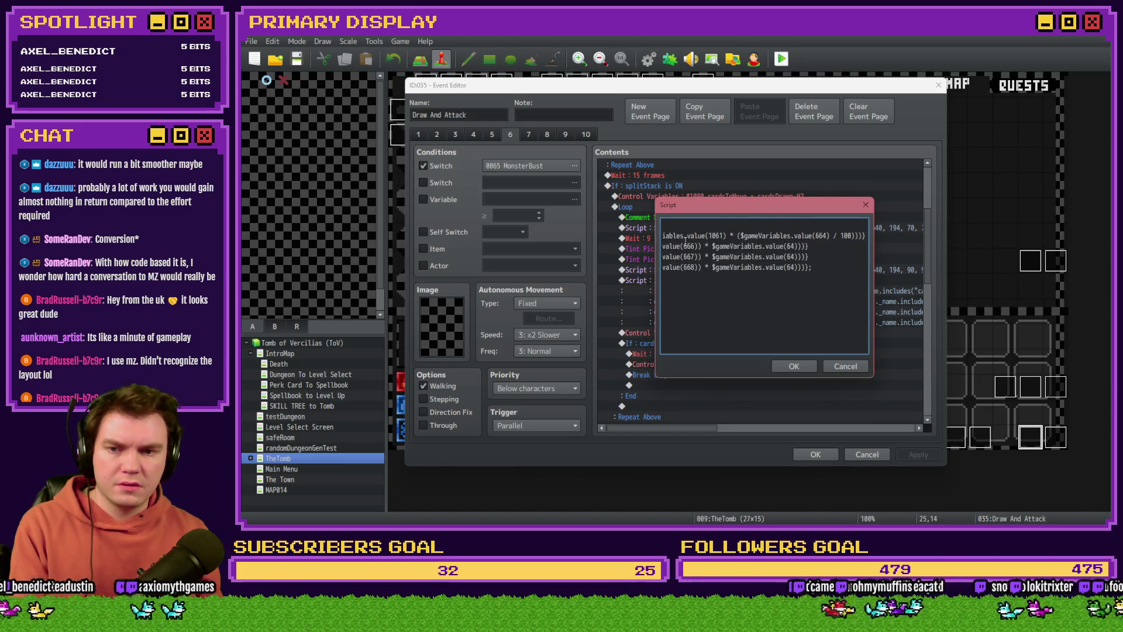
key("shift+Home")
left_click(674, 236)
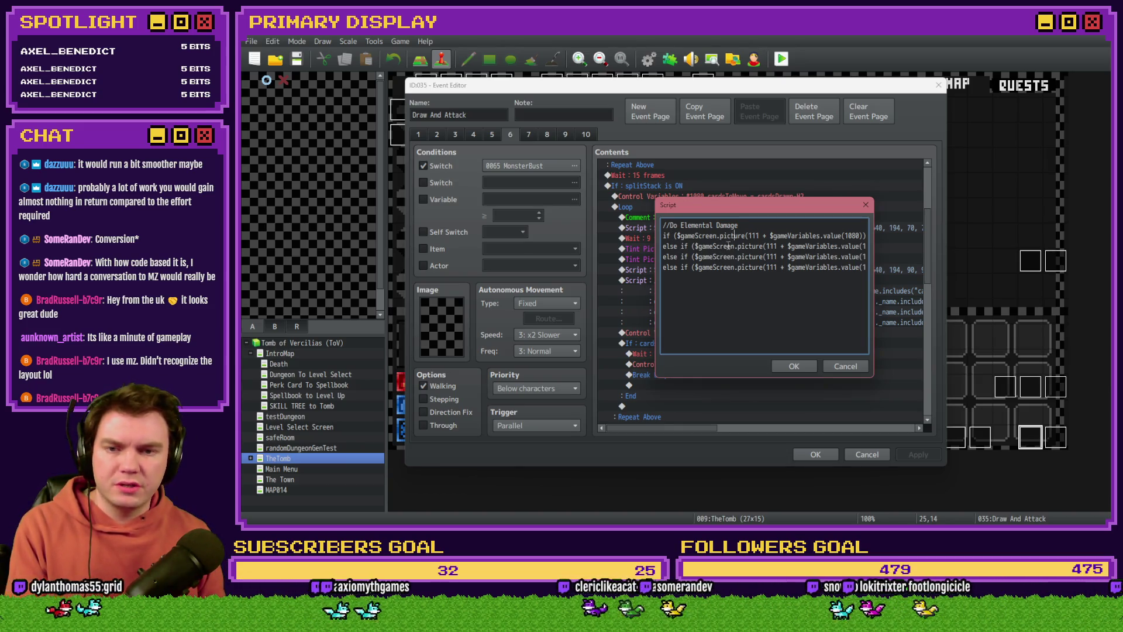
Add the missing '/ 100))' closing brackets after value(664) on the first line.
key("Right")
key("Right")
key("Right")
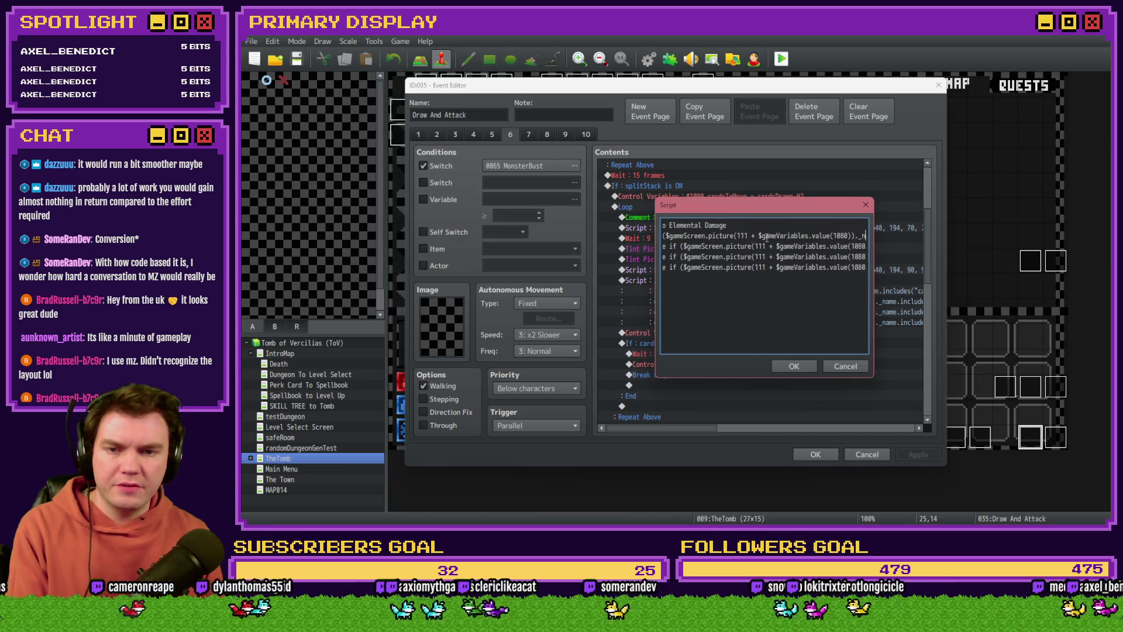
key("Right")
key("Right")
key("Right")
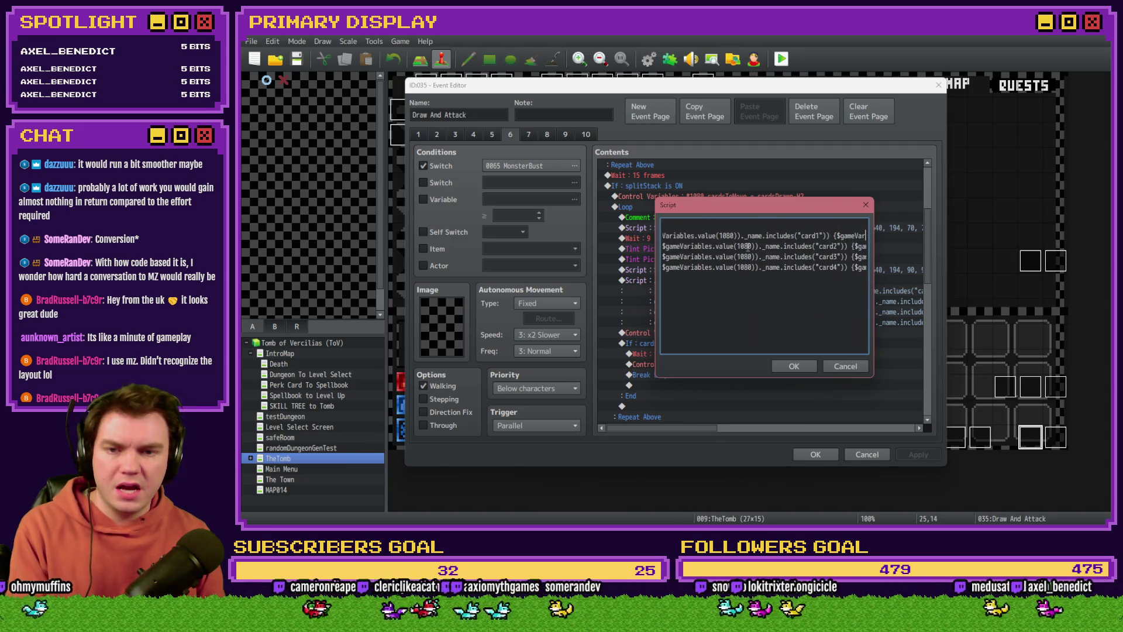
key("Right")
key("Right")
key("Right")
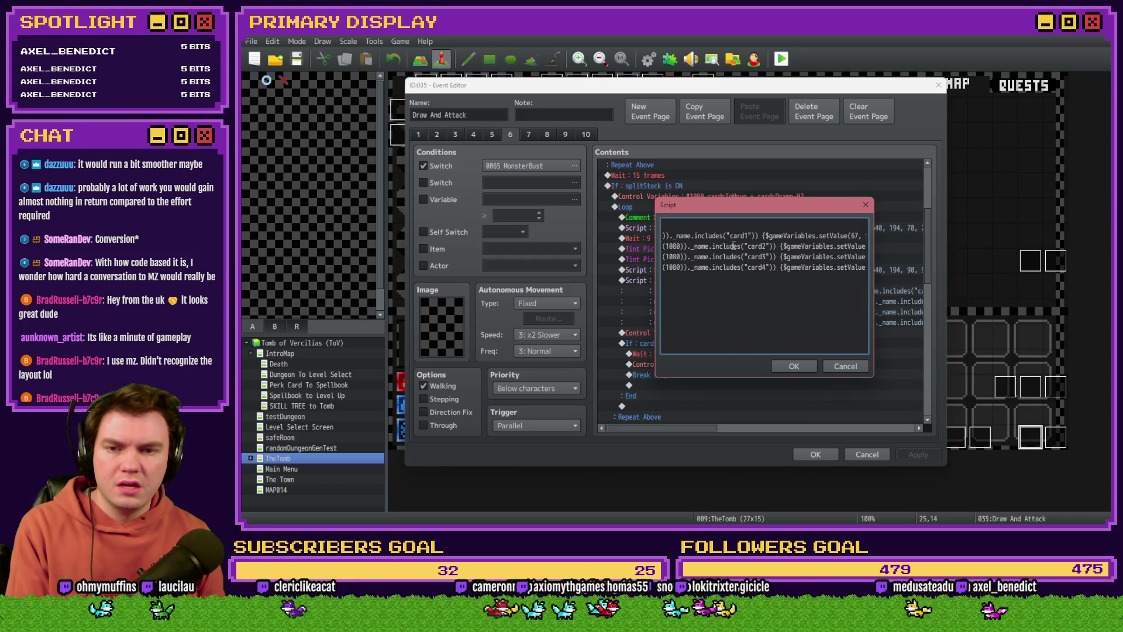
key("Right")
key("Right")
key("Right")
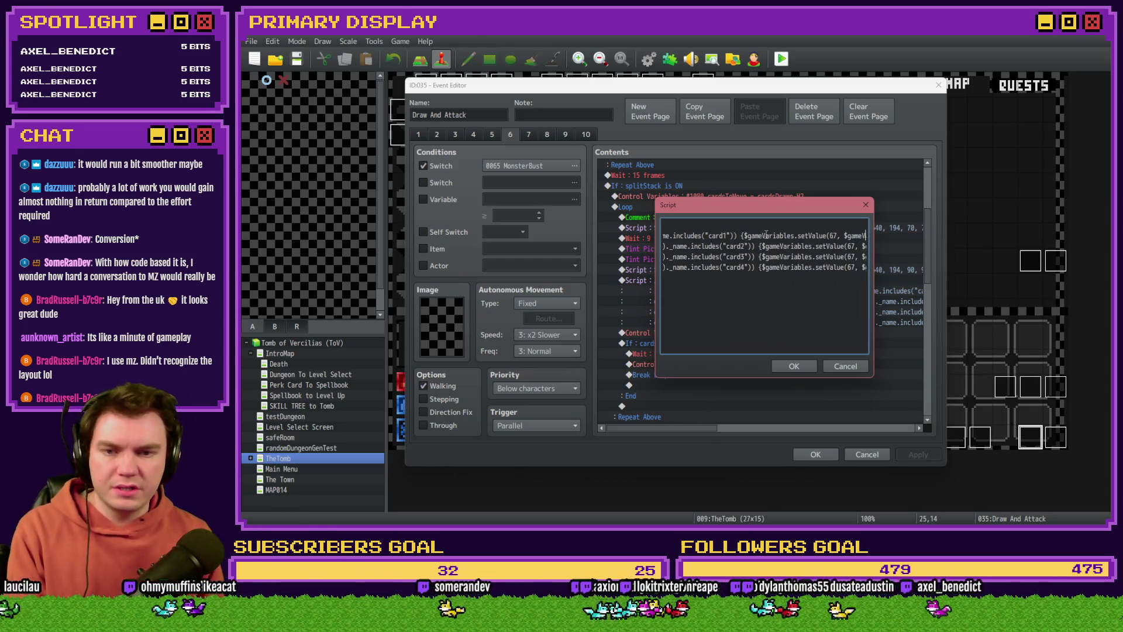
key("Right")
key("Right")
key("Right")
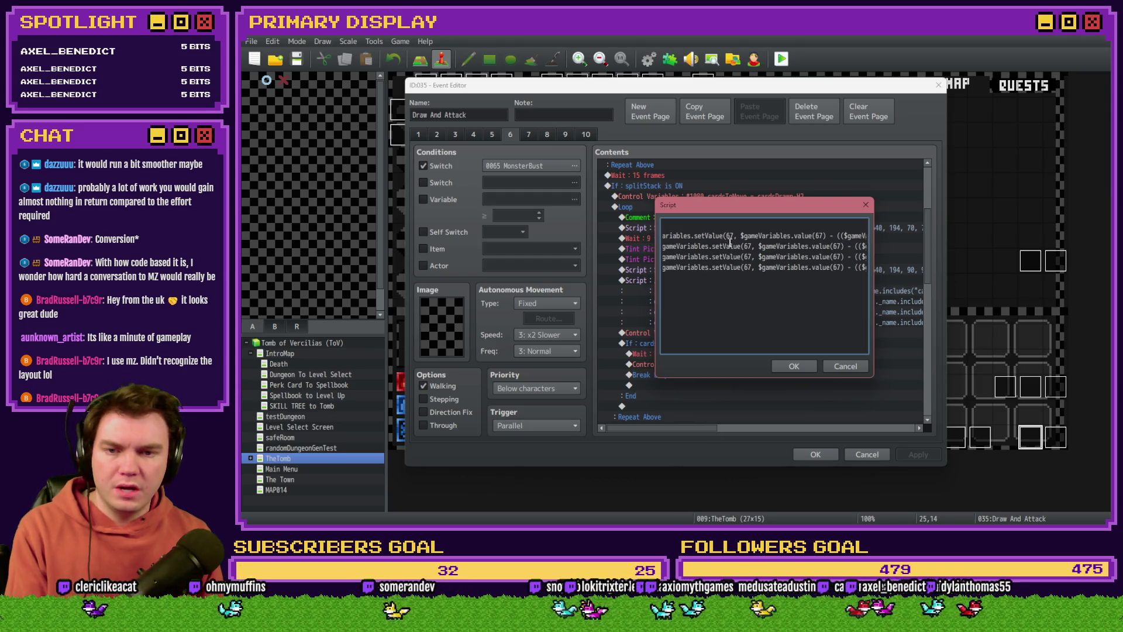
key("Right")
key("Right")
key("Right")
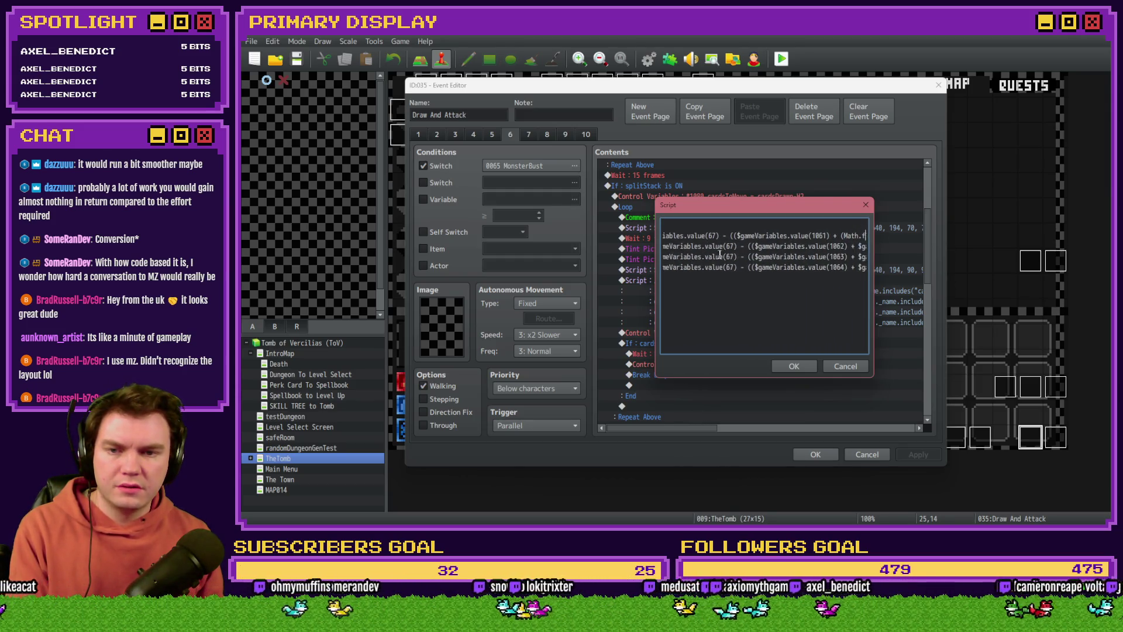
key("Right")
key("Right")
key("Right")
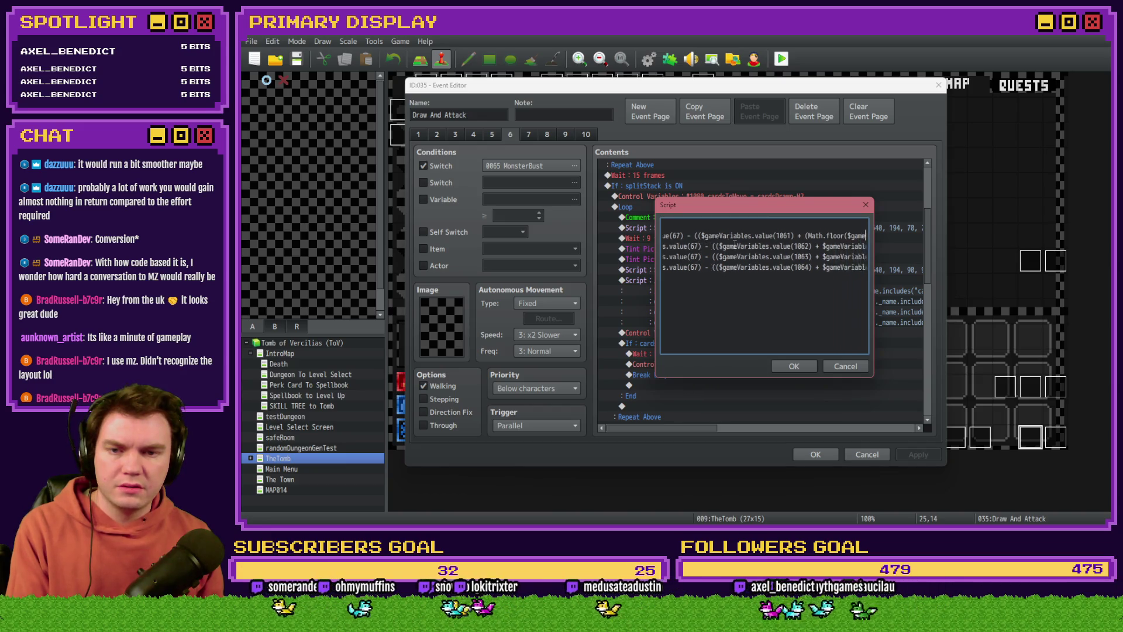
key("Right")
key("Right")
key("Right")
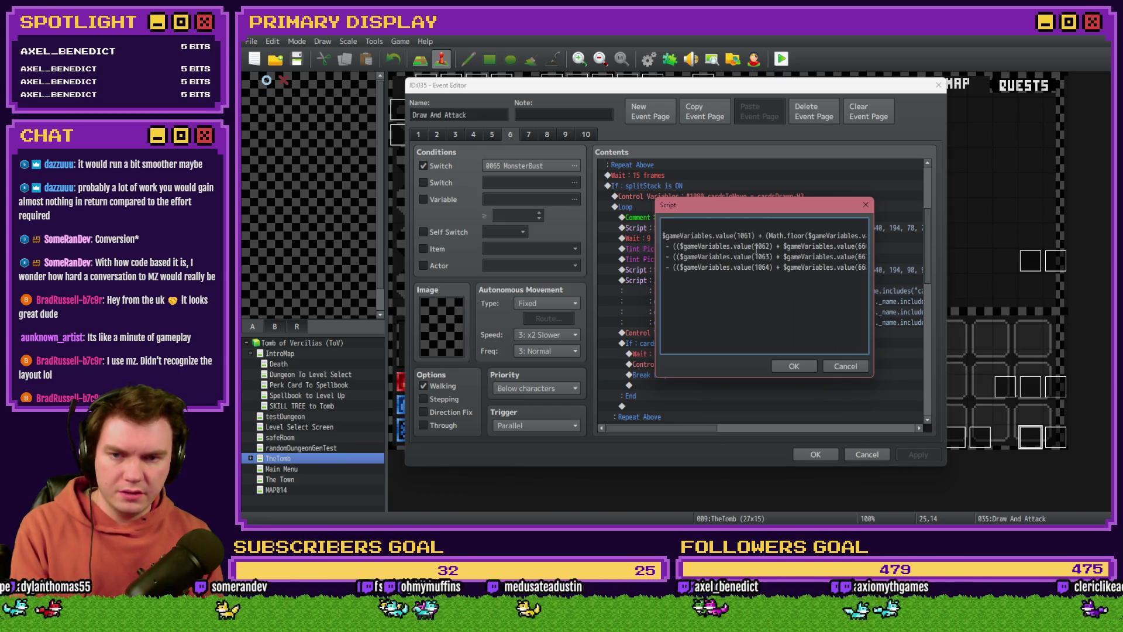
key("Right")
key("Right")
key("Right")
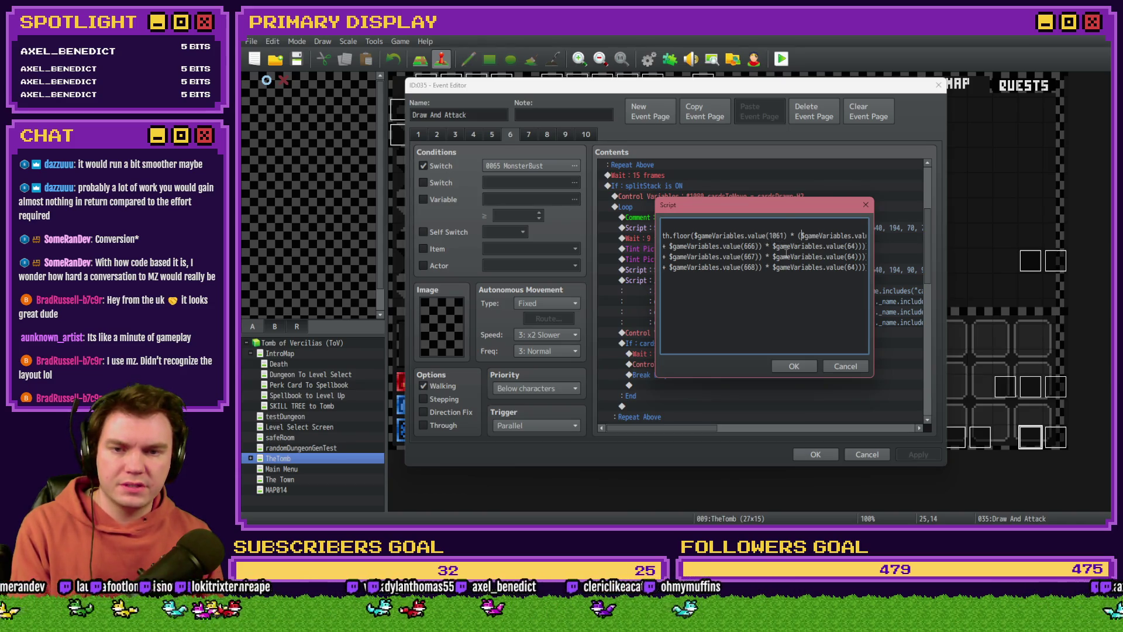
key("Right")
key("Right")
key("Right")
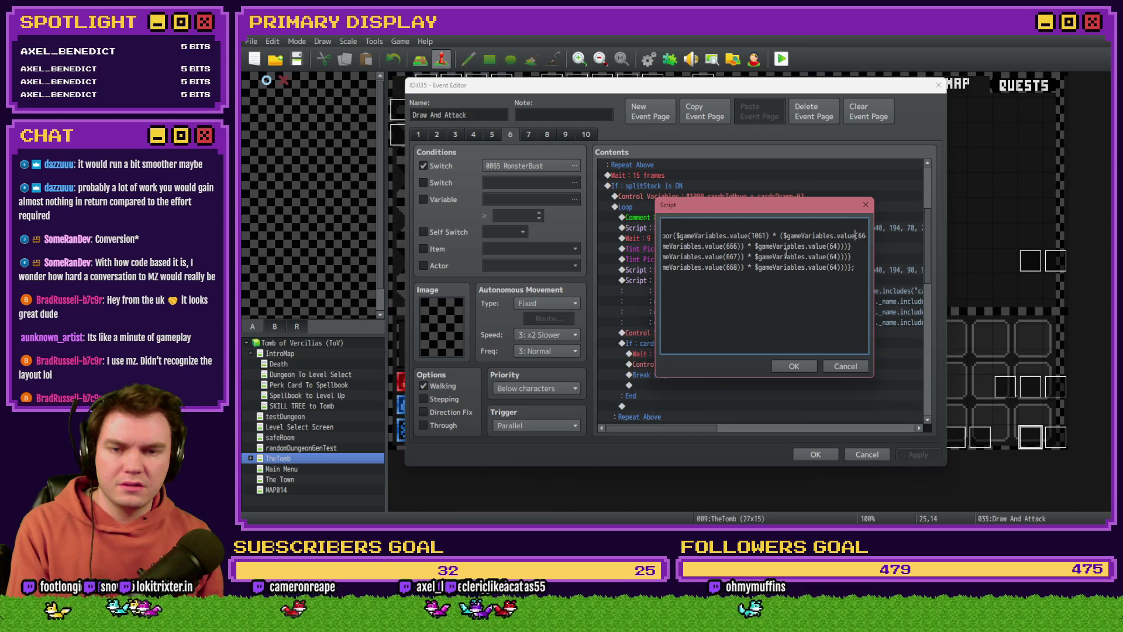
key("Right")
key("Right")
key("Right")
type("/ 100)")
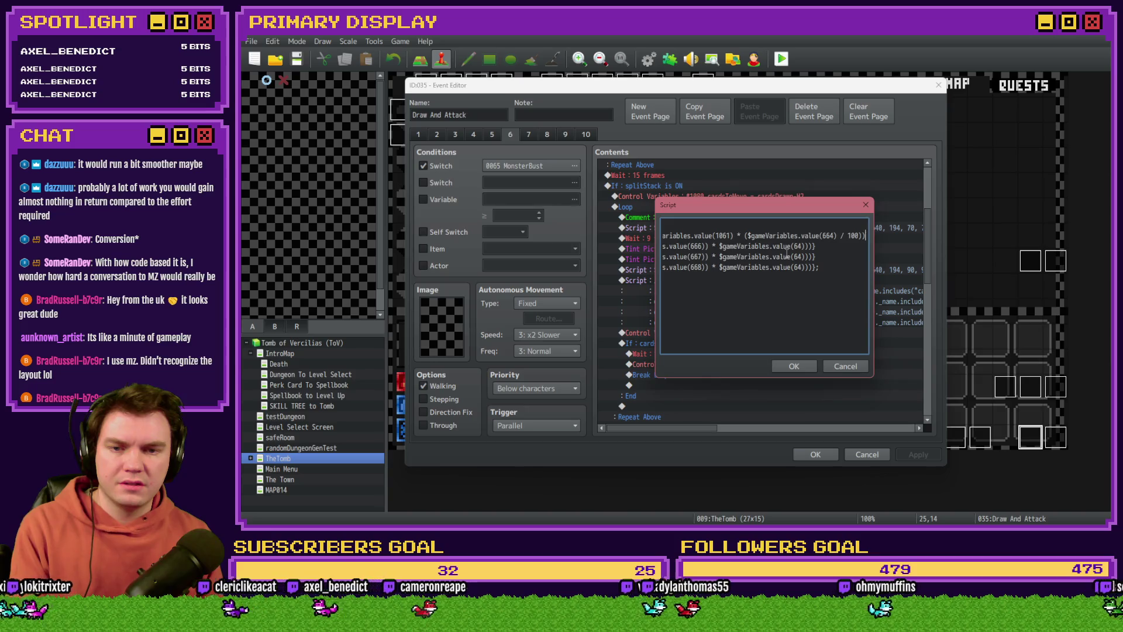
type(")}")
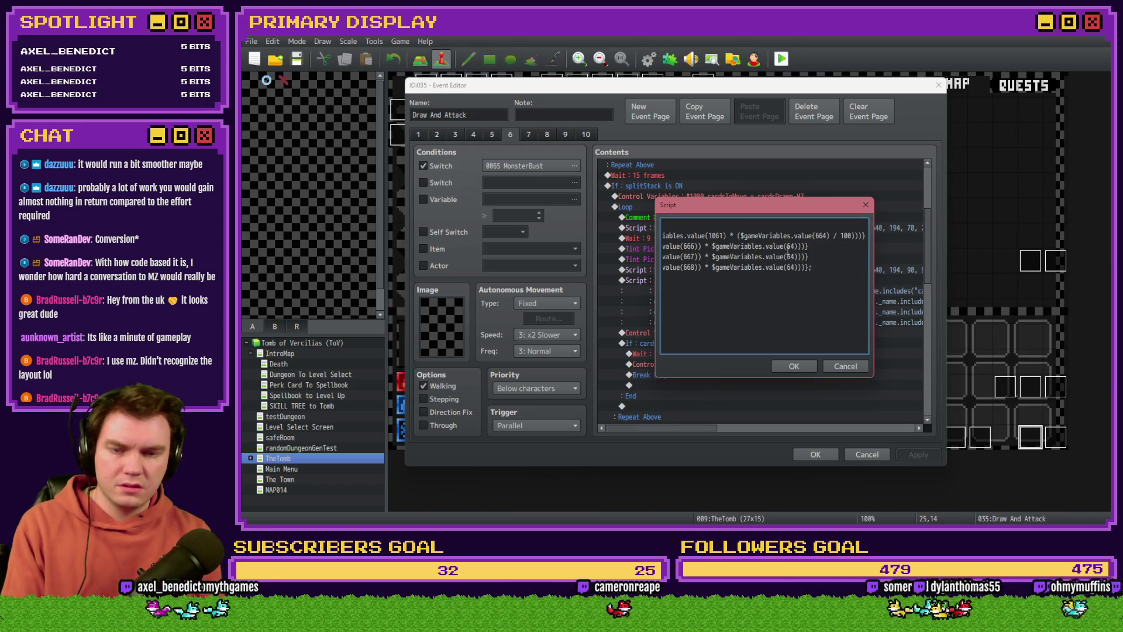
type("))")
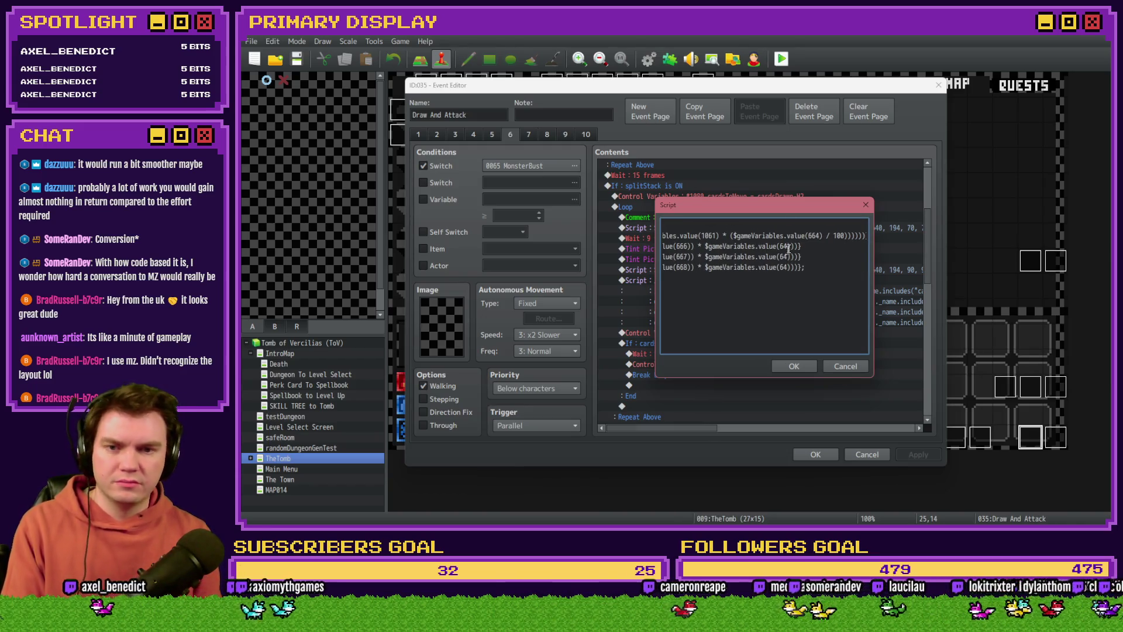
Review the first if line, then confirm the script and close the Draw And Attack editor.
left_click_drag(725, 235, 614, 241)
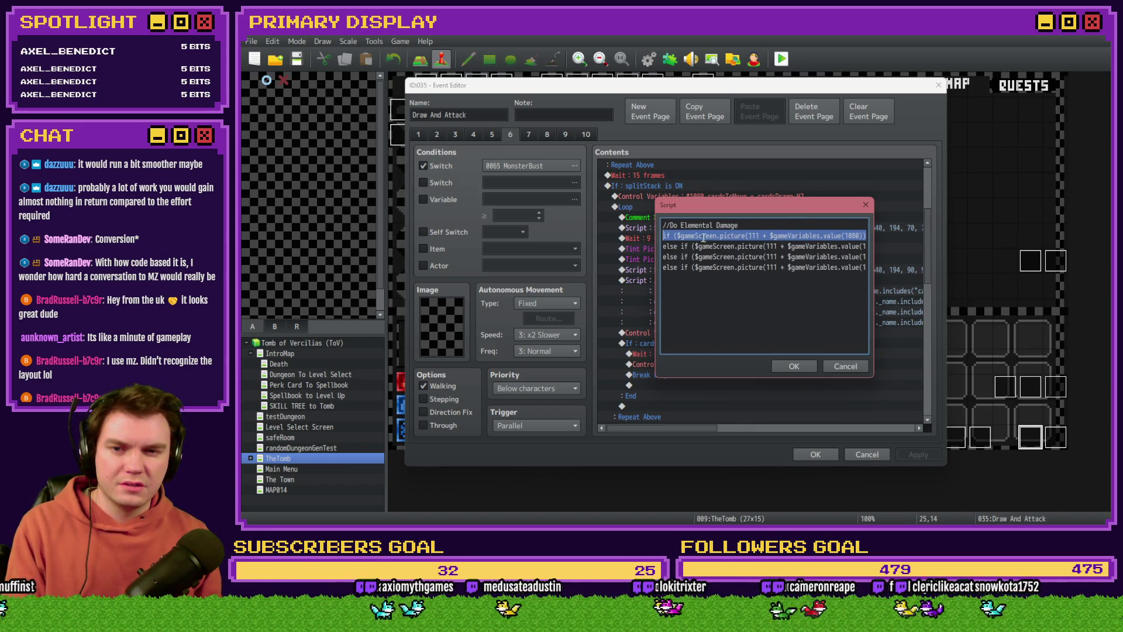
left_click(818, 235)
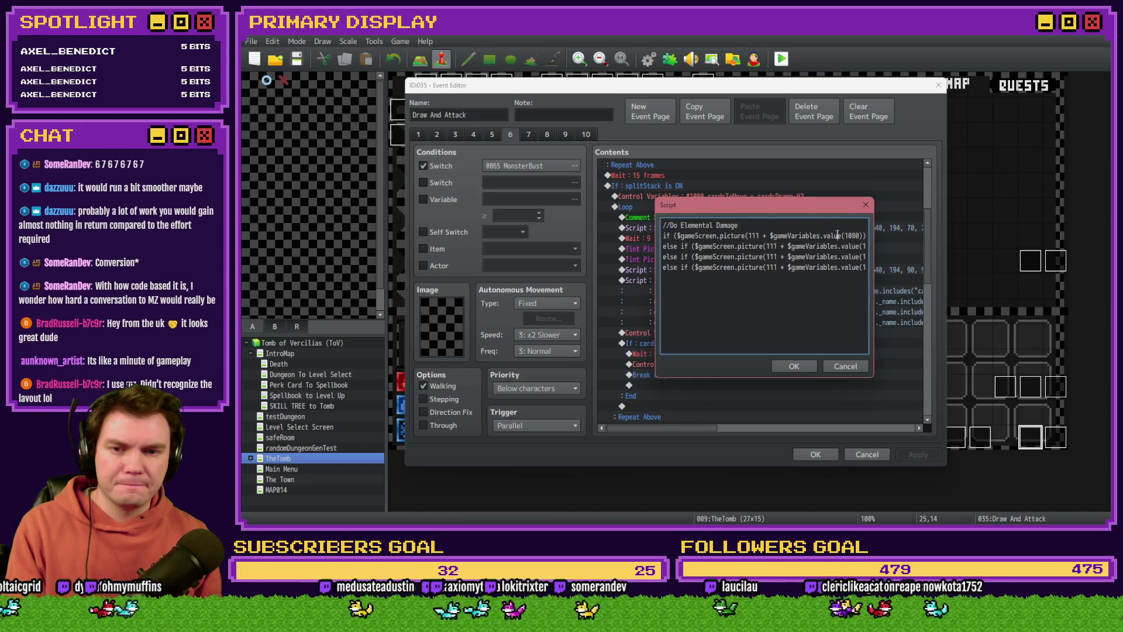
left_click(795, 367)
left_click(815, 455)
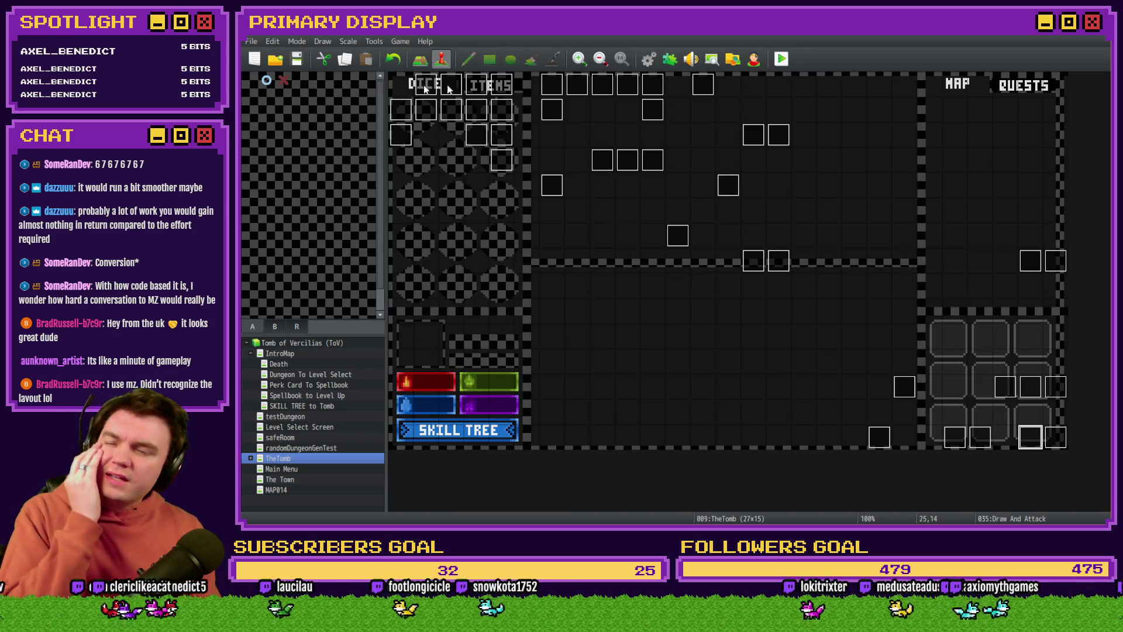
Start a new playtest to check the perk draft and Pyro value.
left_click(781, 58)
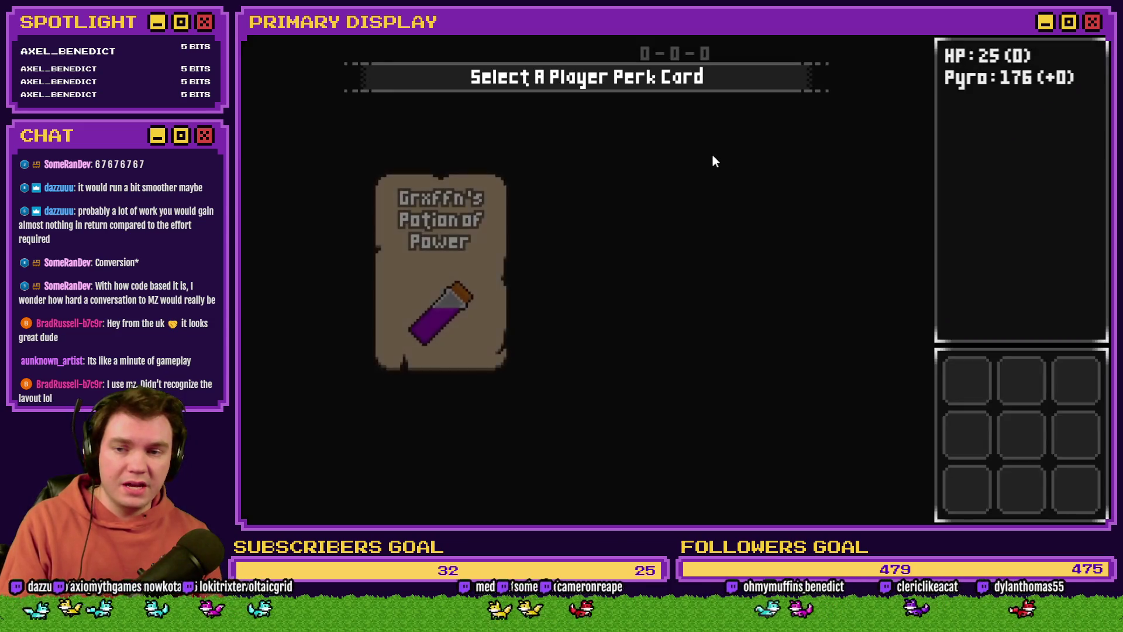
Take Grxffn's Potion of Power, then stand and hit against the skull, drawing a 7 to reach 16.
left_click(451, 260)
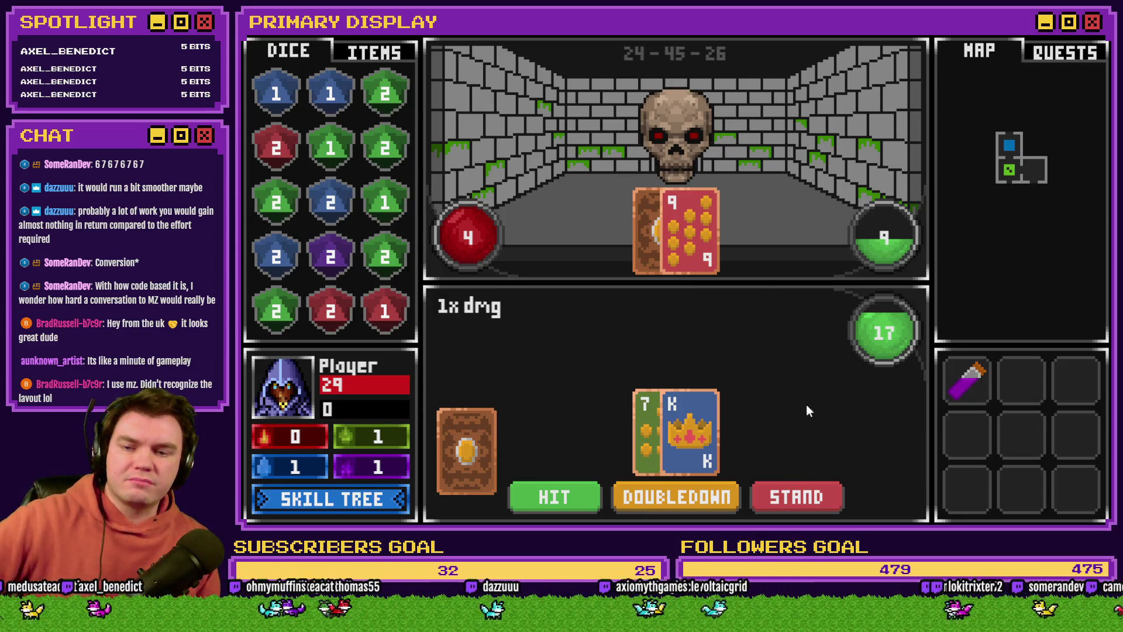
left_click(798, 496)
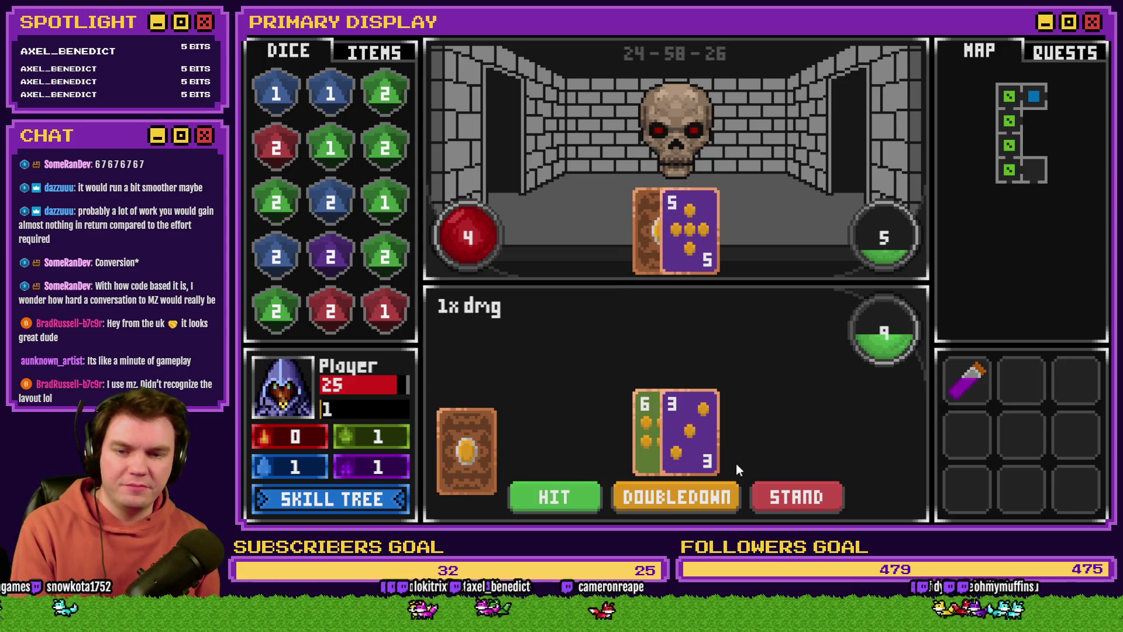
left_click(560, 495)
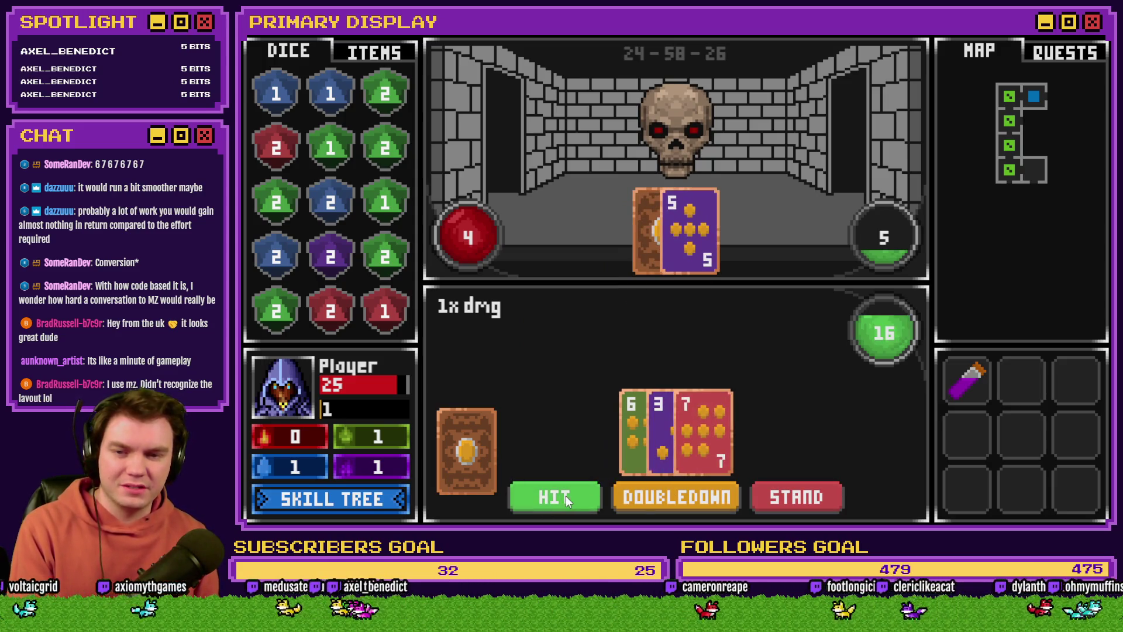
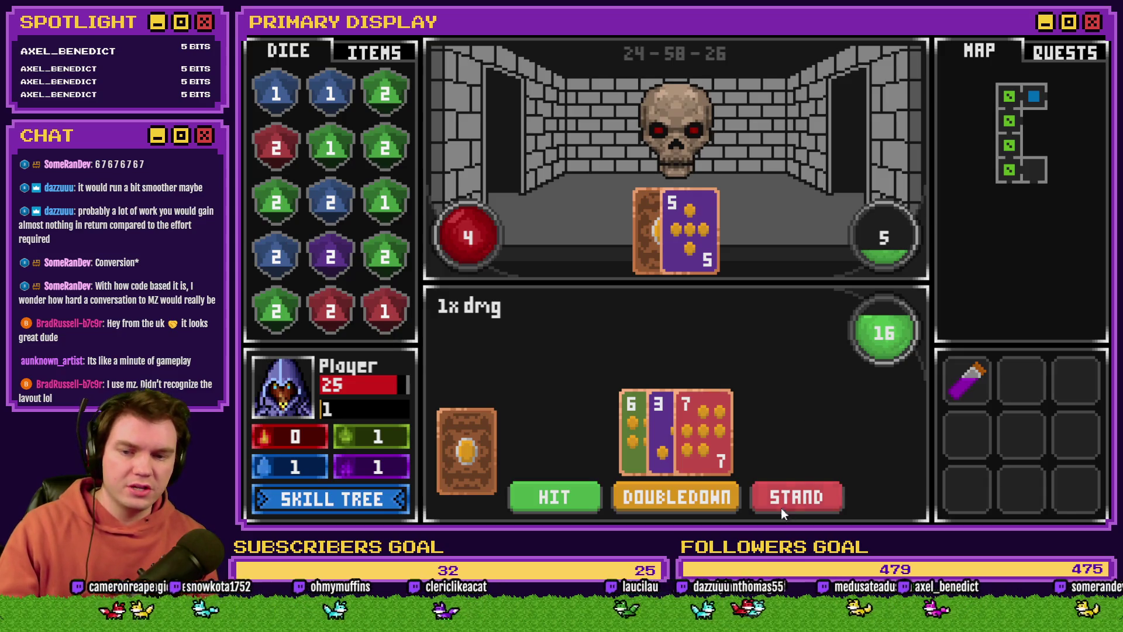
Stand to finish the skull round, close the playtest, and reopen the Draw And Attack event.
left_click(797, 496)
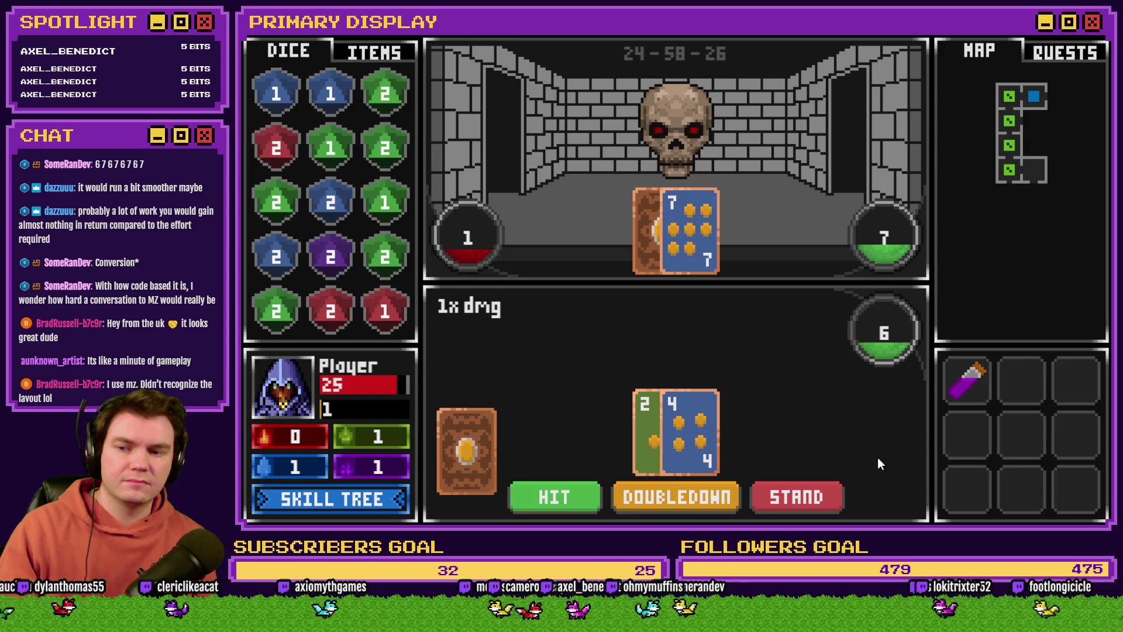
left_click(1102, 48)
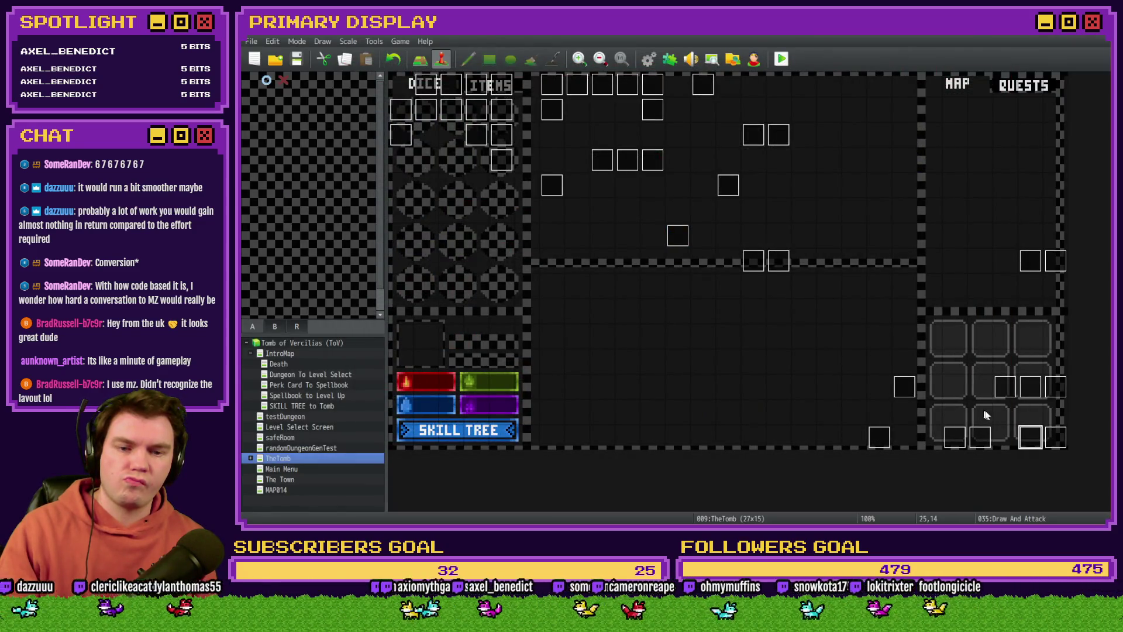
double_click(1029, 434)
On event page 6, select the Hand 2 elemental damage script to copy it.
left_click(487, 135)
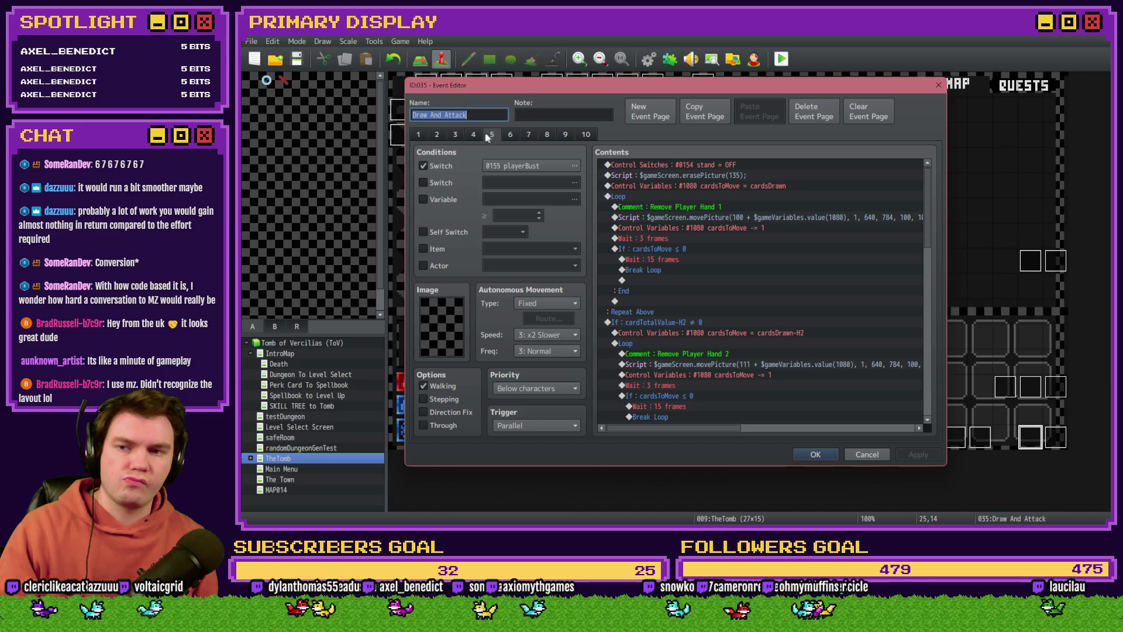
left_click(510, 135)
scroll(770, 284, "down", 5)
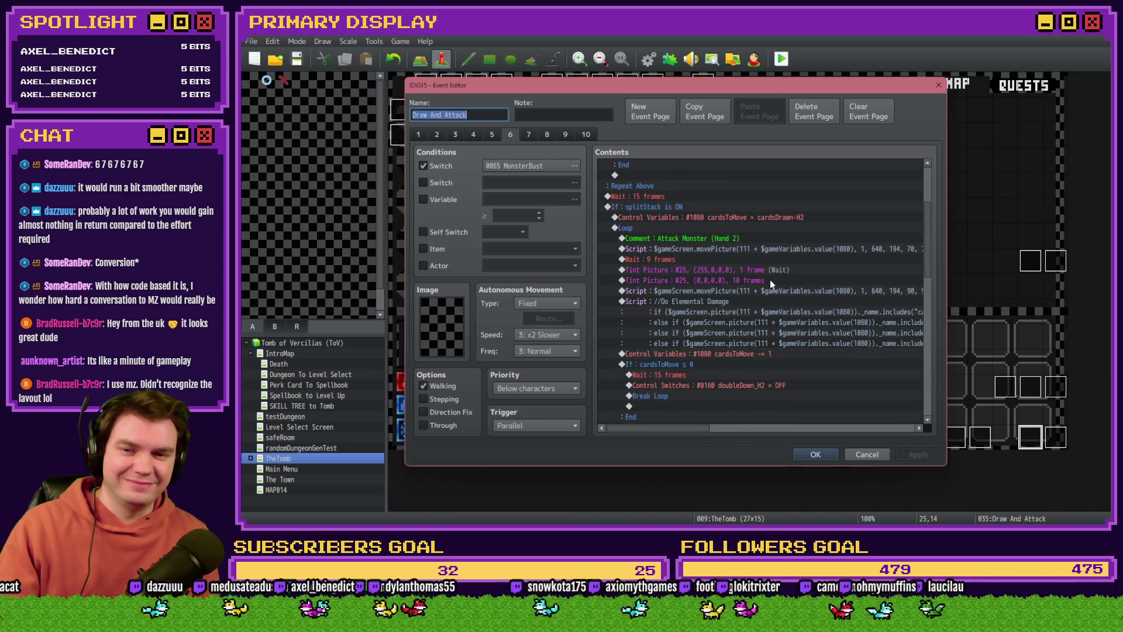
left_click(764, 310)
scroll(761, 330, "down", 3)
scroll(760, 330, "down", 1)
scroll(760, 328, "up", 4)
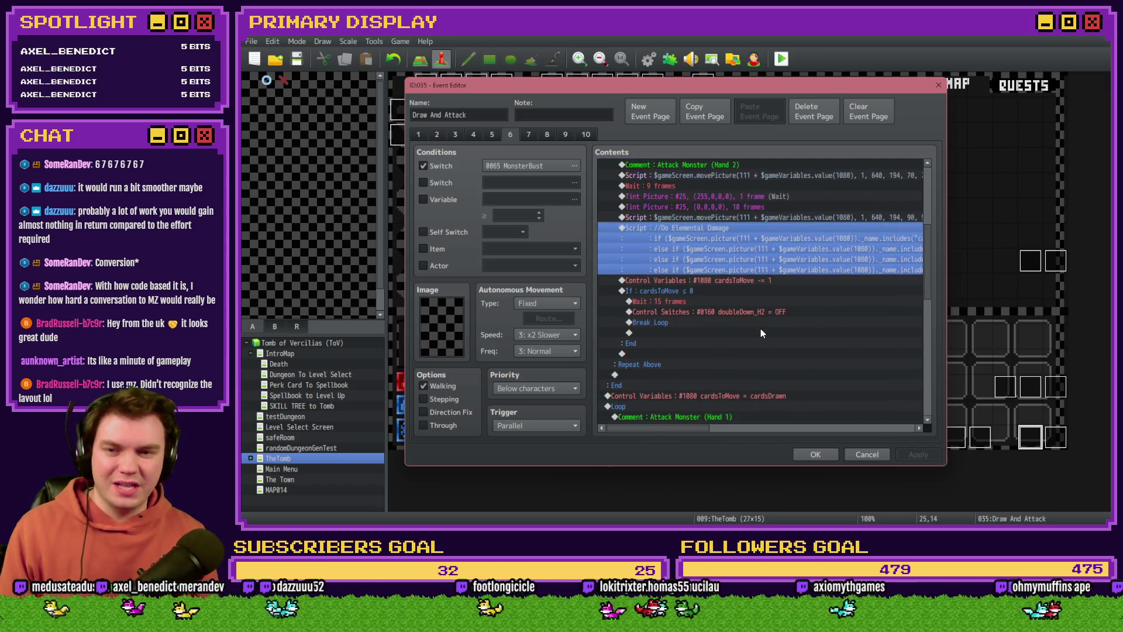
scroll(728, 297, "up", 8)
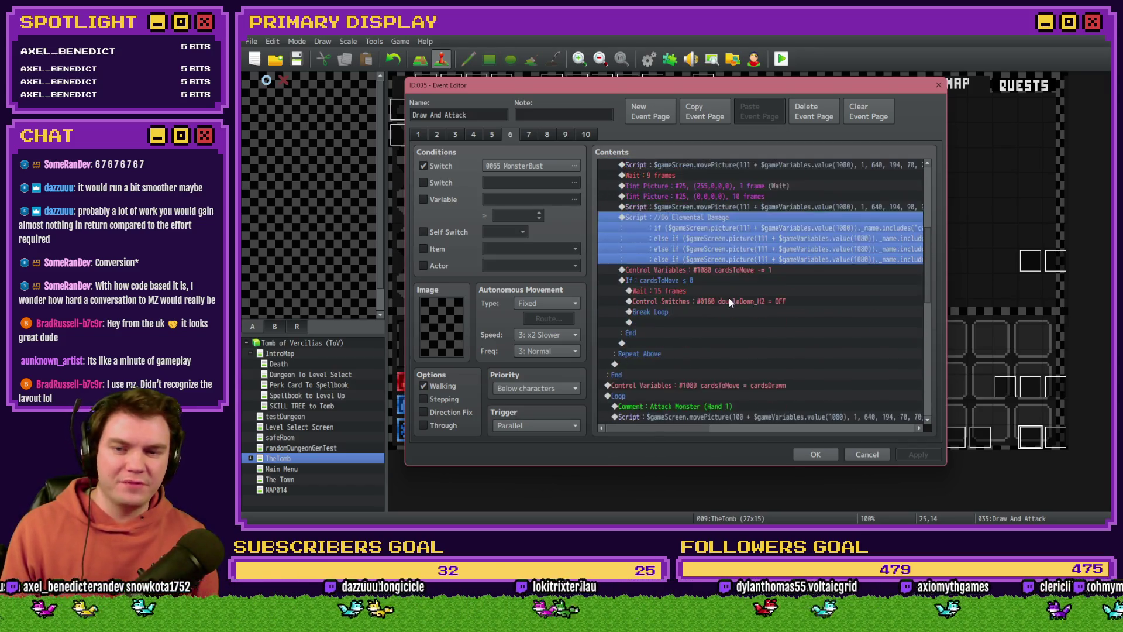
scroll(728, 297, "down", 1)
Paste it over Hand 1's damage script, delete the old one, and start a playtest.
left_click(725, 291)
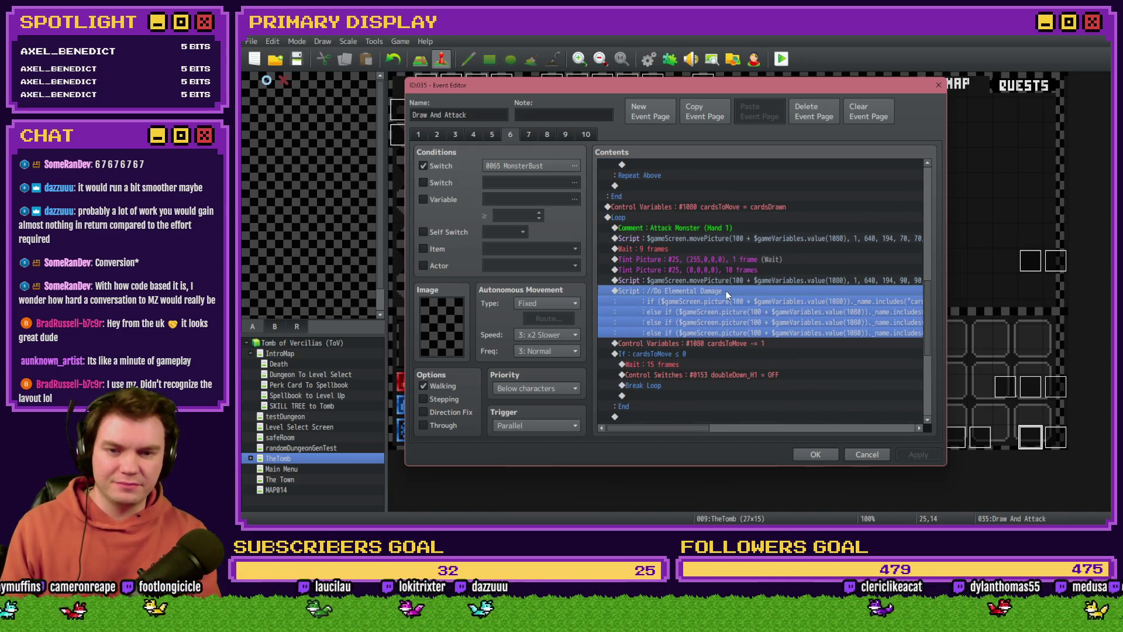
key("ctrl+v")
key("Delete")
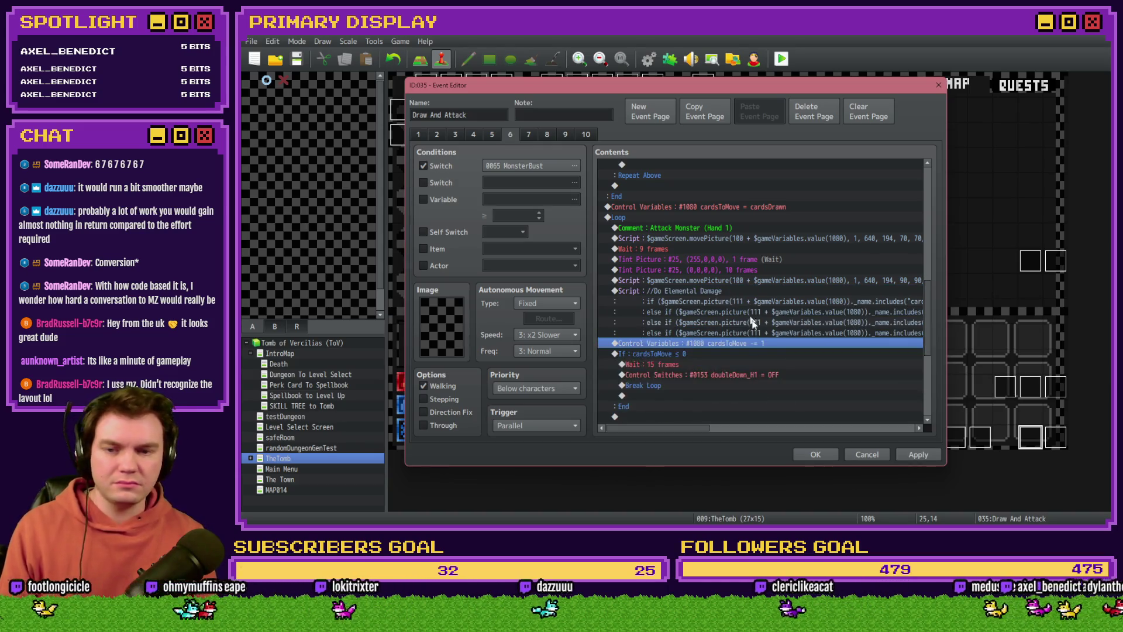
left_click(818, 457)
left_click(779, 63)
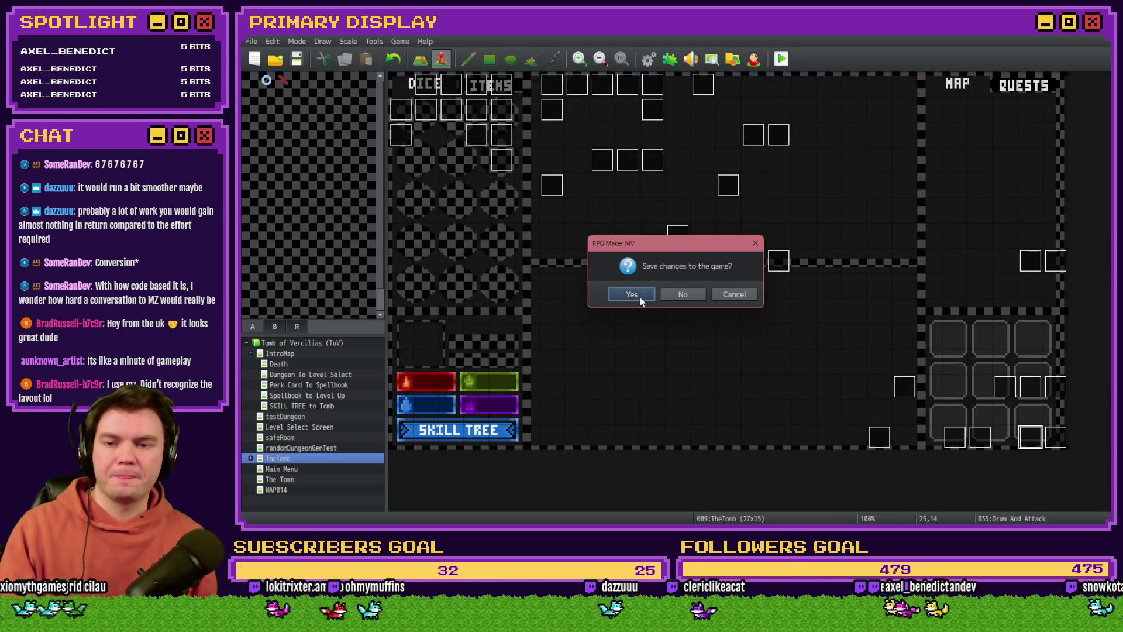
Save the project, pick the Grxffn's Potion of Power perk card, and walk into the next room.
left_click(631, 294)
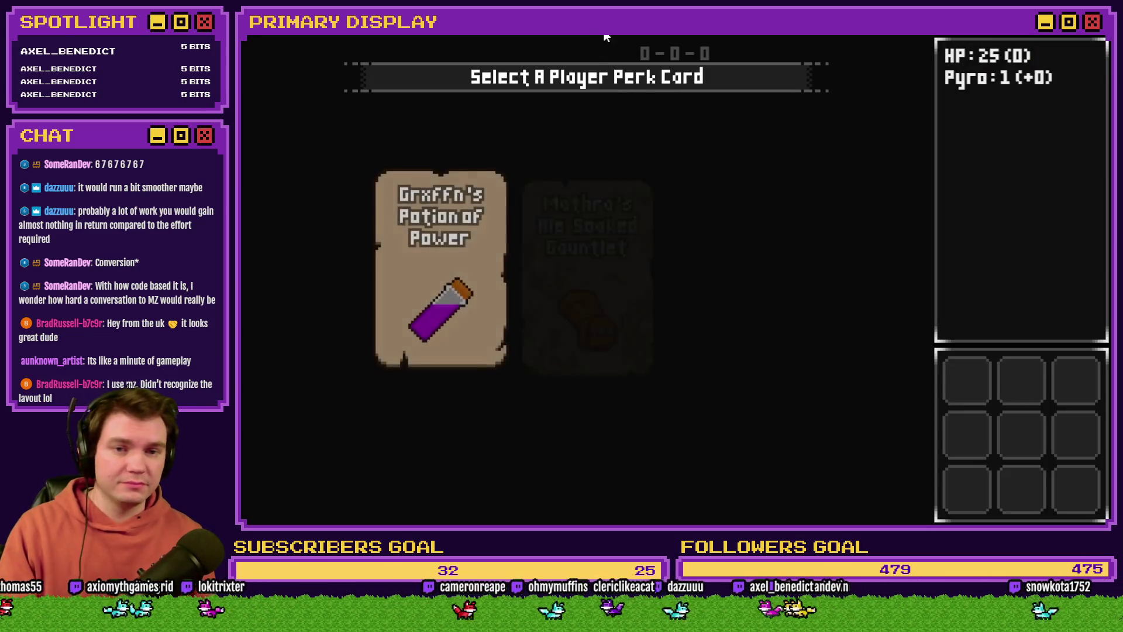
left_click(448, 237)
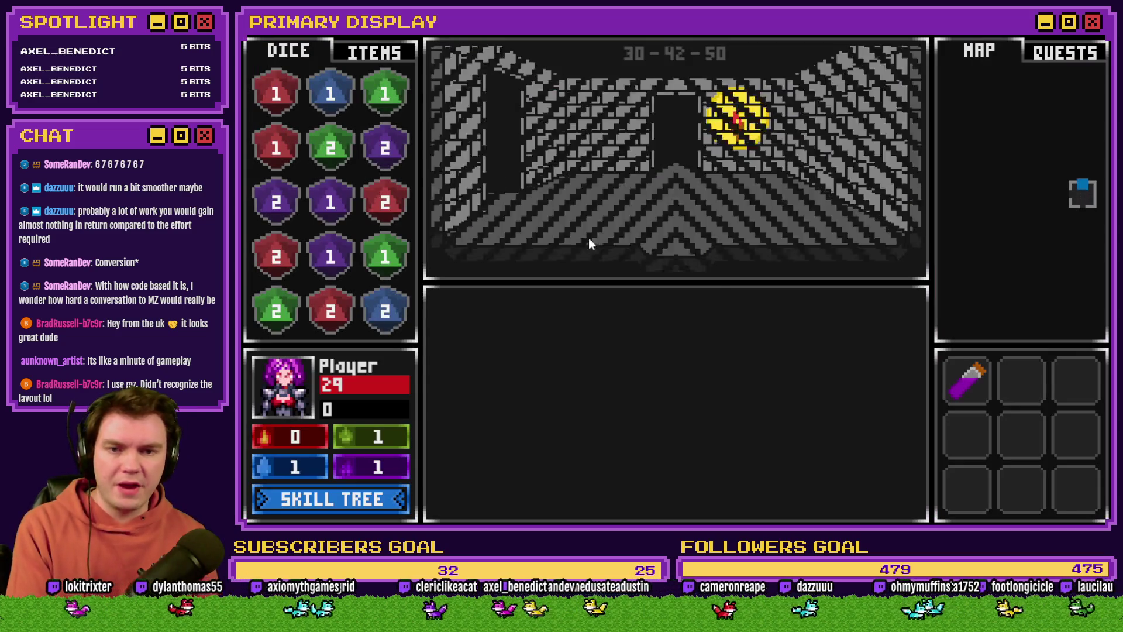
key("Up")
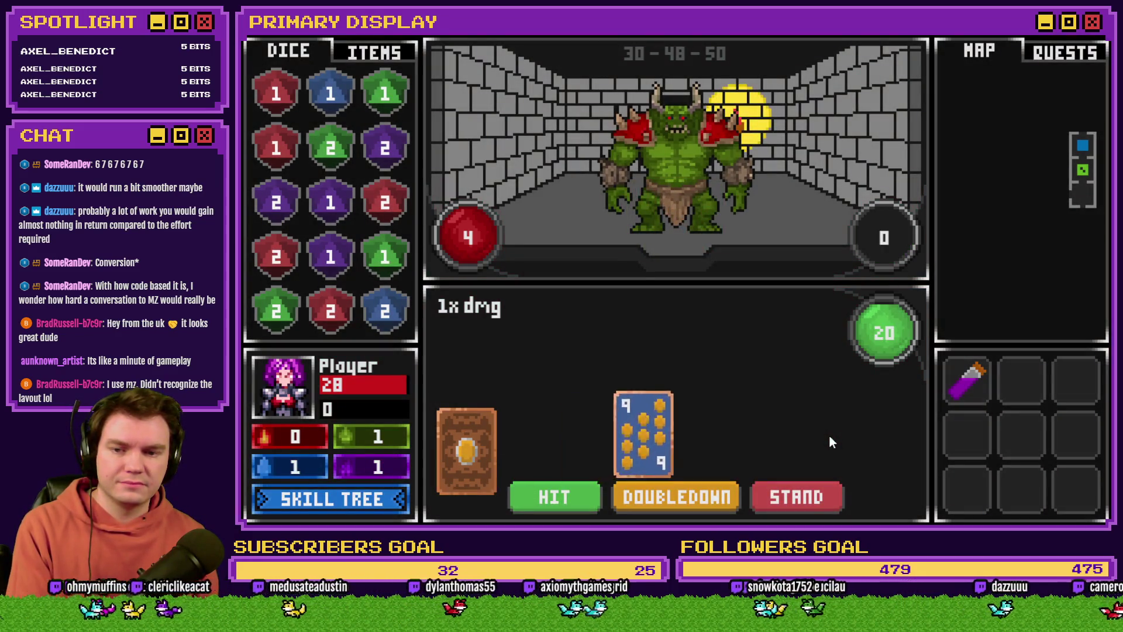
Stand against the orc and hit the '_name' TypeError, then close the game and reopen Draw And Attack.
left_click(822, 507)
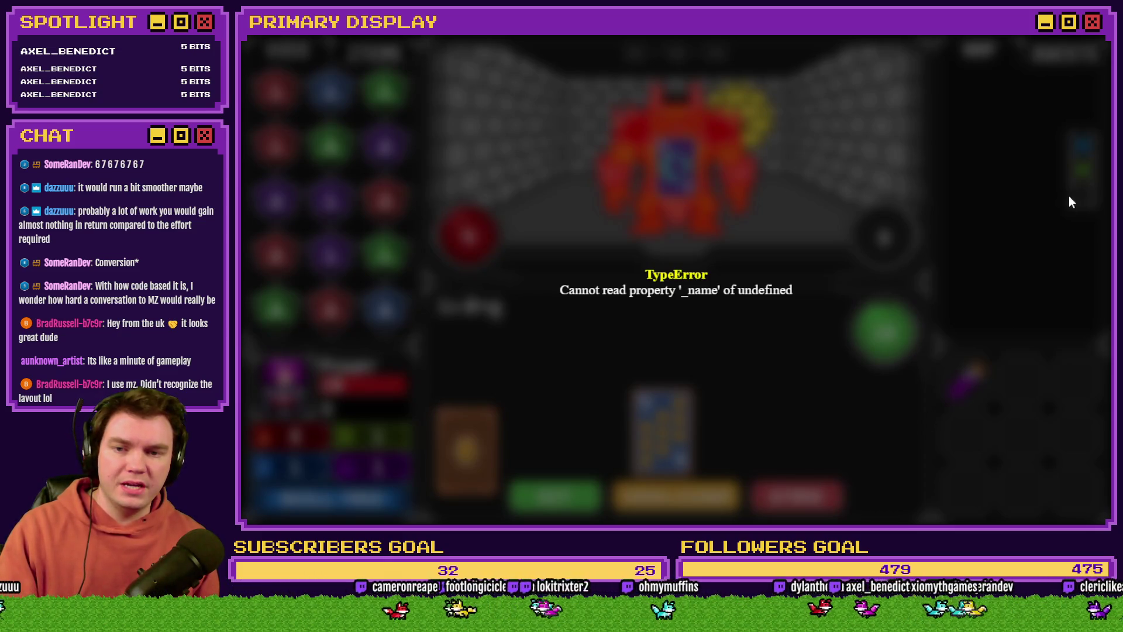
key("alt+F4")
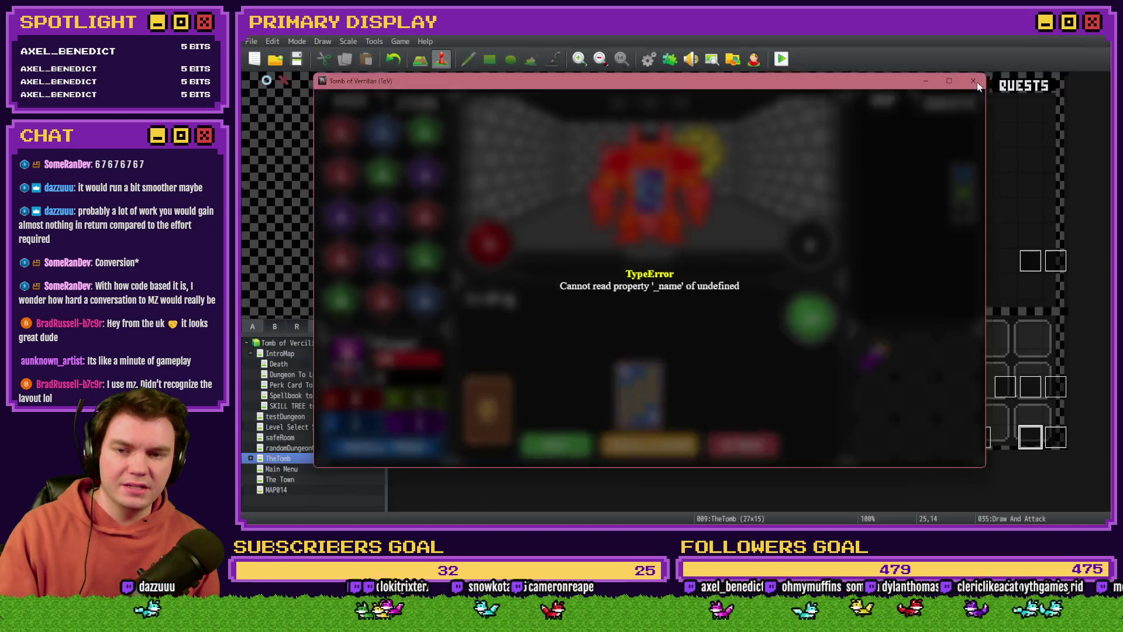
double_click(1031, 439)
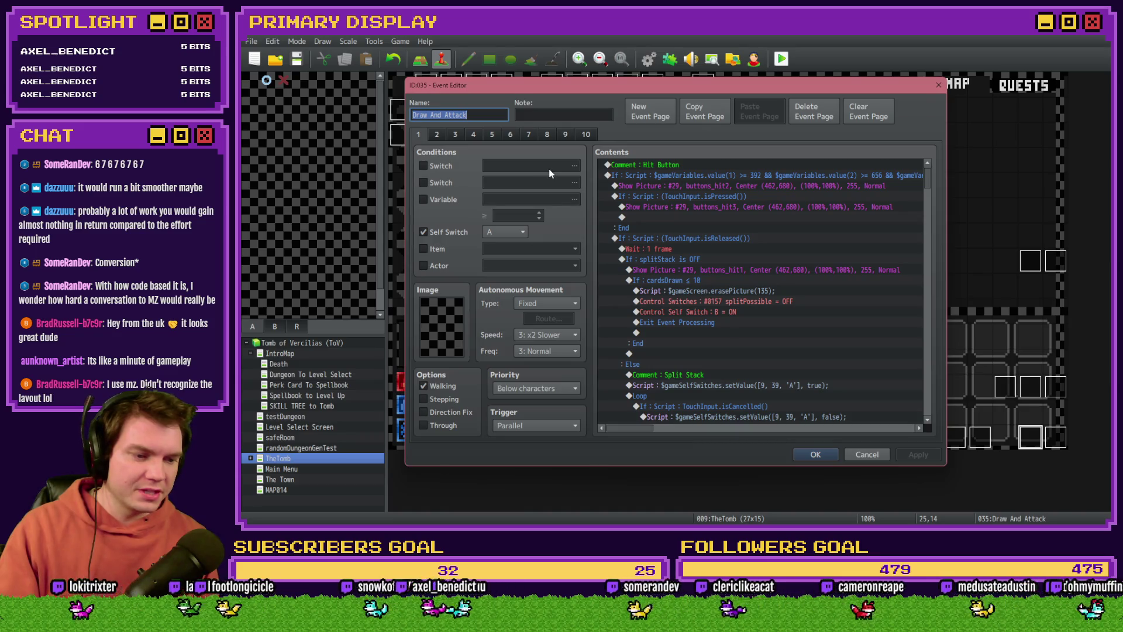
On page 6, paste a second elemental damage script block below Hand 1's script.
left_click(510, 135)
scroll(732, 313, "down", 10)
scroll(732, 315, "down", 4)
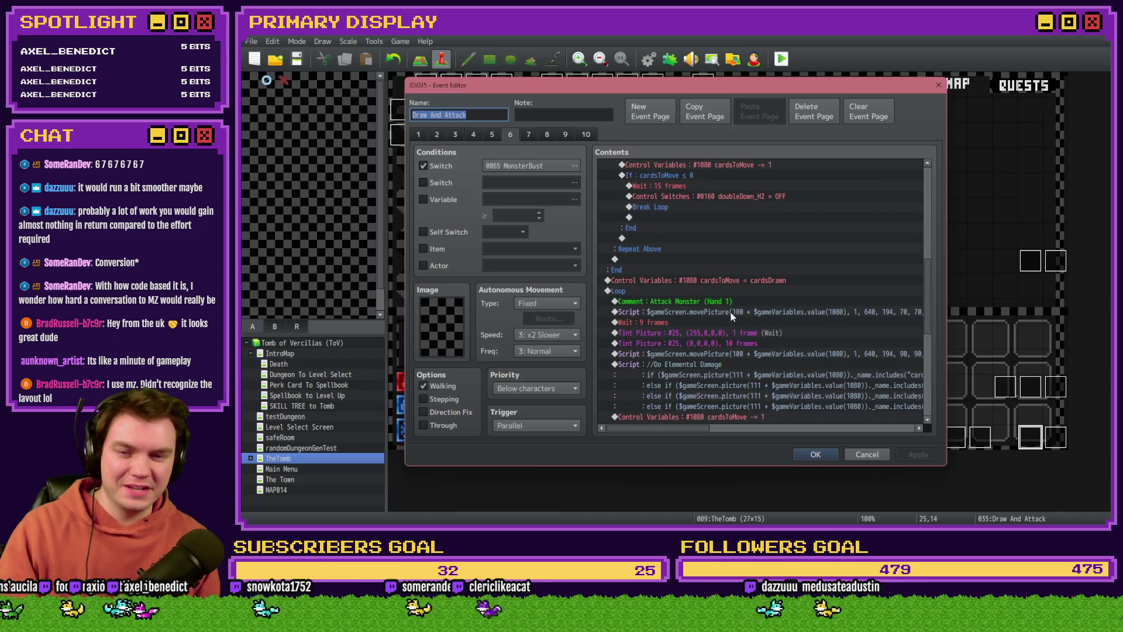
scroll(720, 325, "down", 2)
left_click(702, 312)
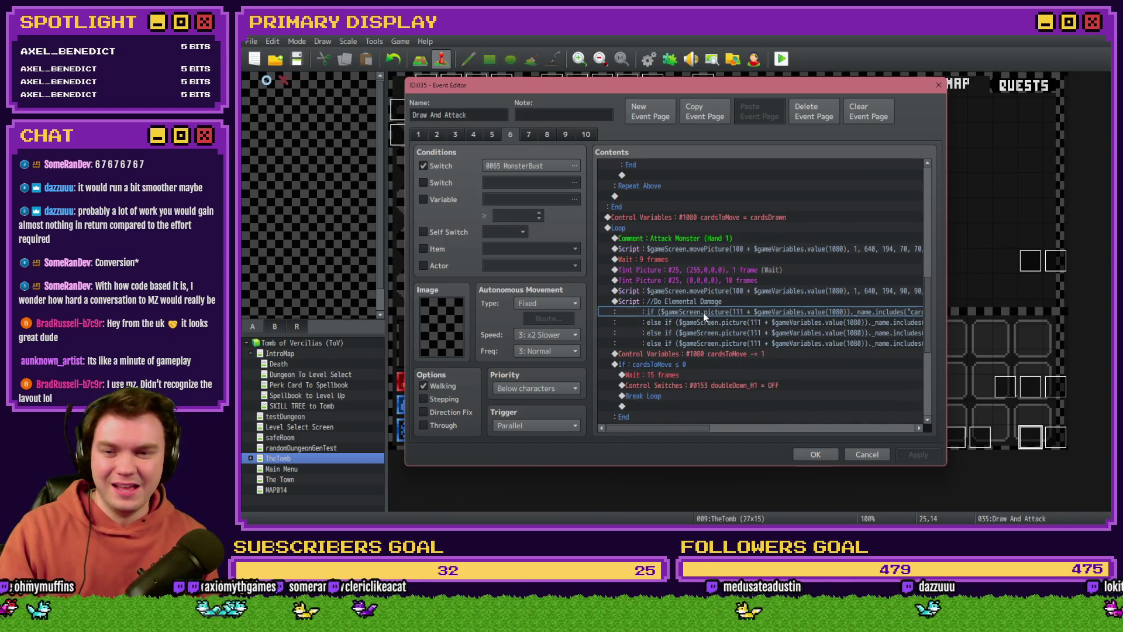
scroll(712, 349, "down", 1)
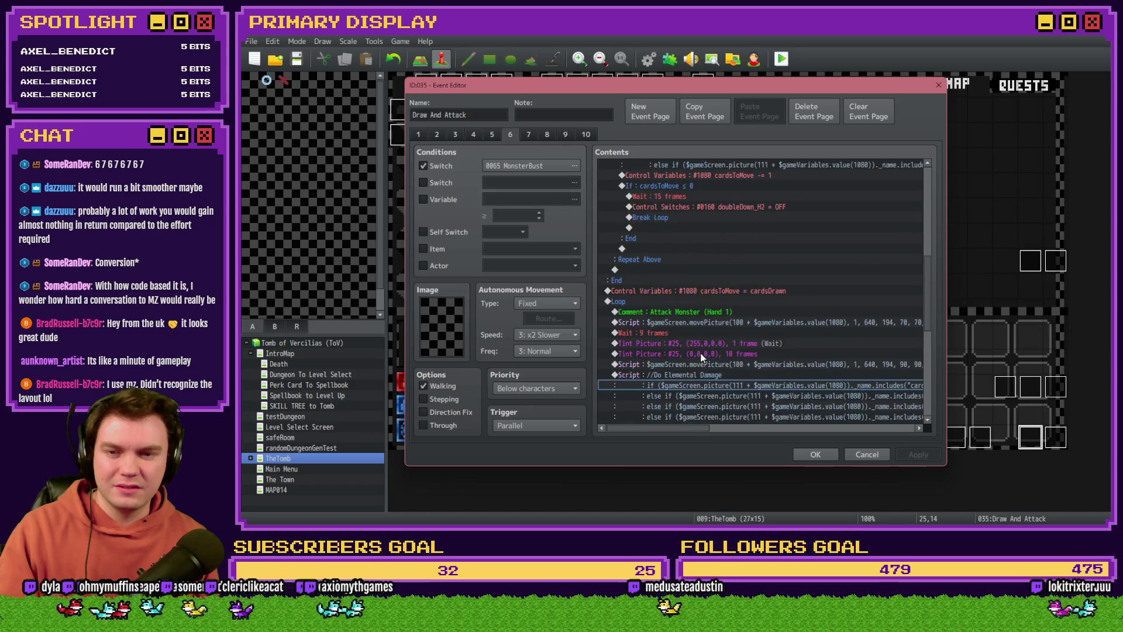
left_click(715, 344)
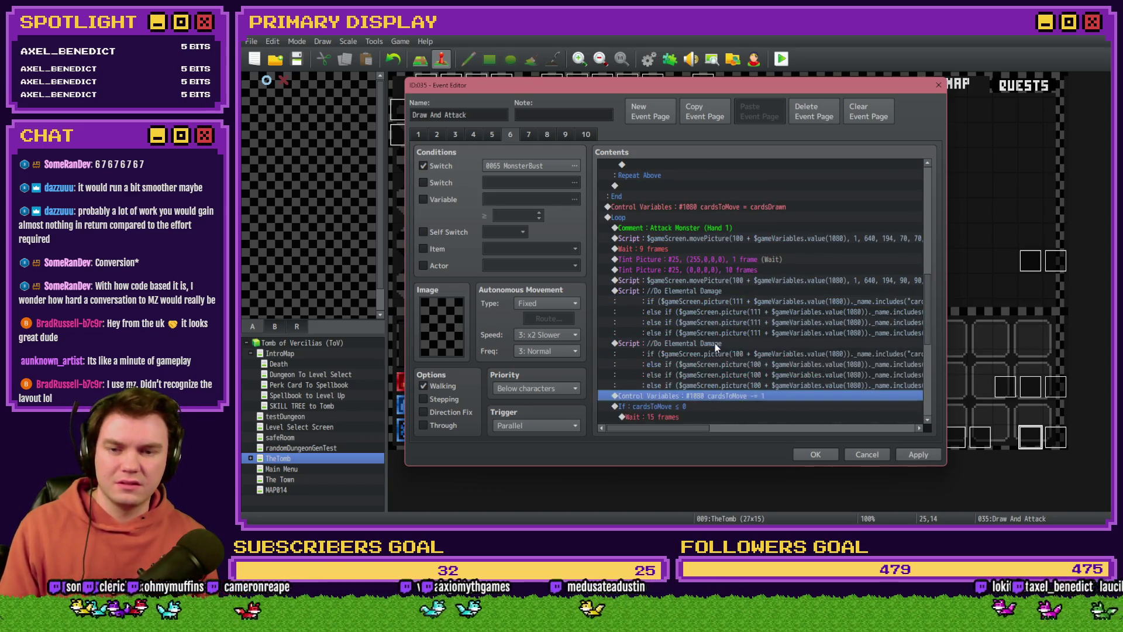
key("ctrl+v")
left_click(743, 300)
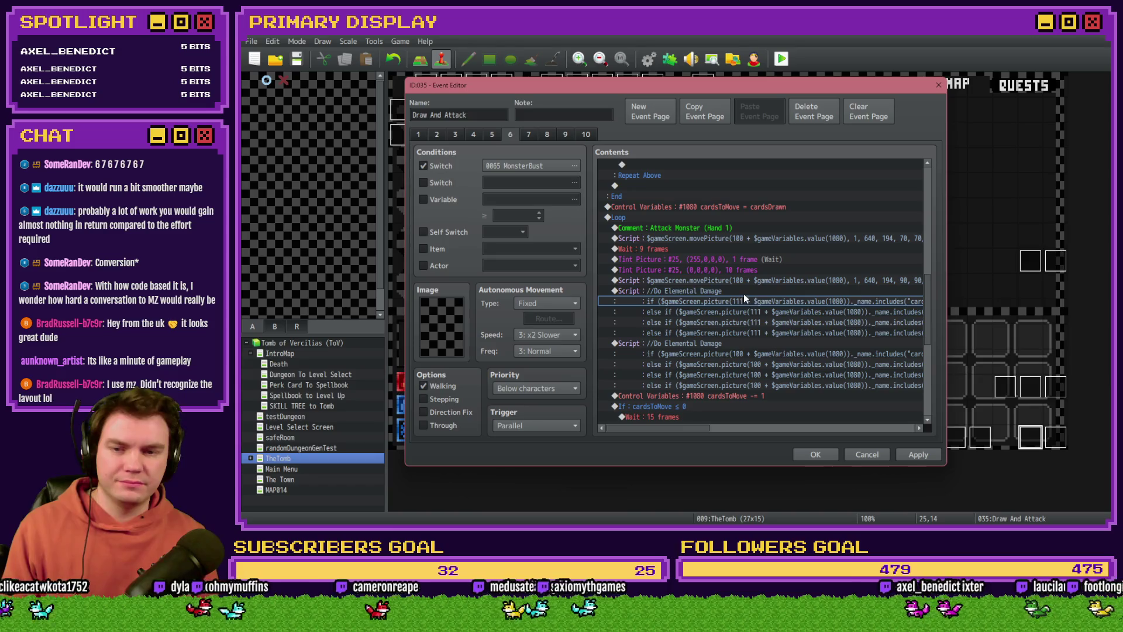
Change the pasted script's picture reference from 111 to 100.
double_click(788, 308)
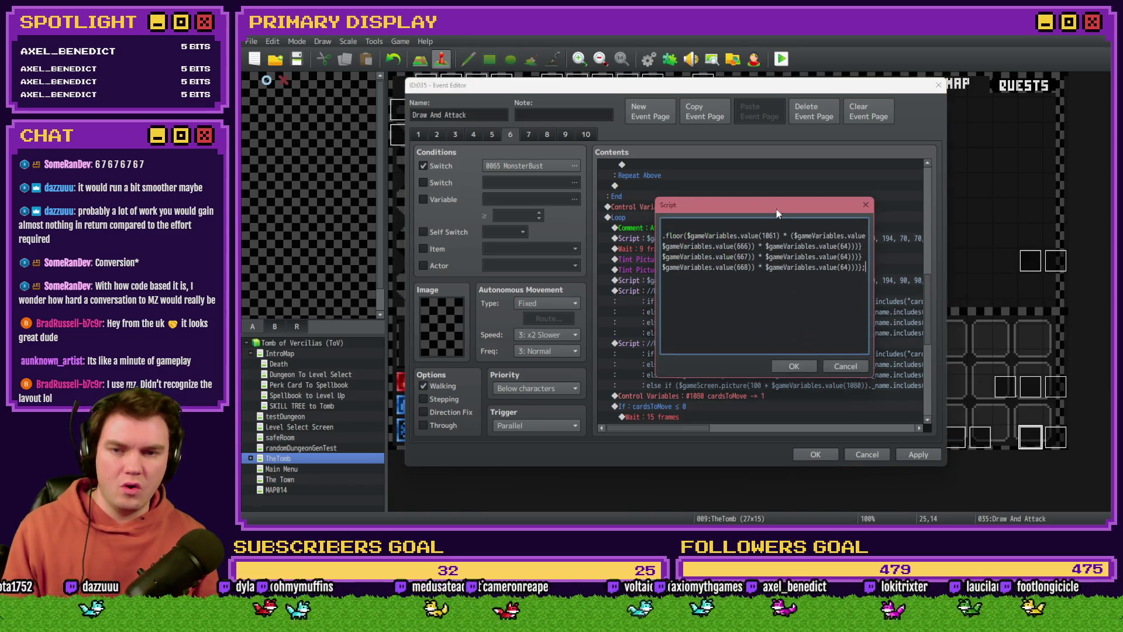
left_click_drag(776, 213, 774, 126)
key("ctrl+Home")
left_click(743, 151)
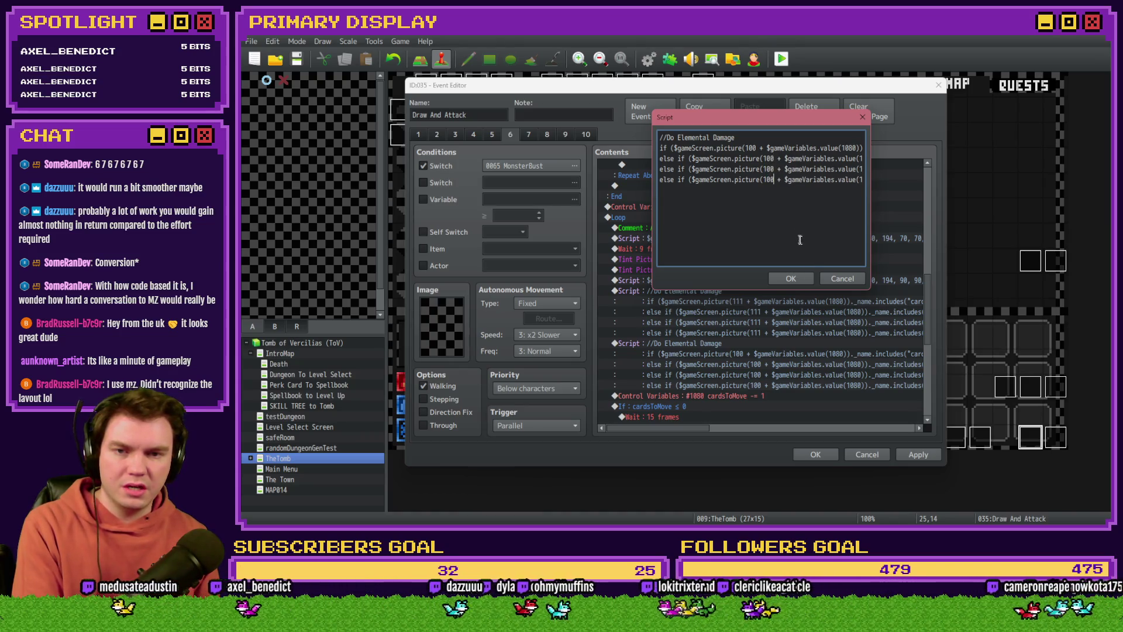
key("Right")
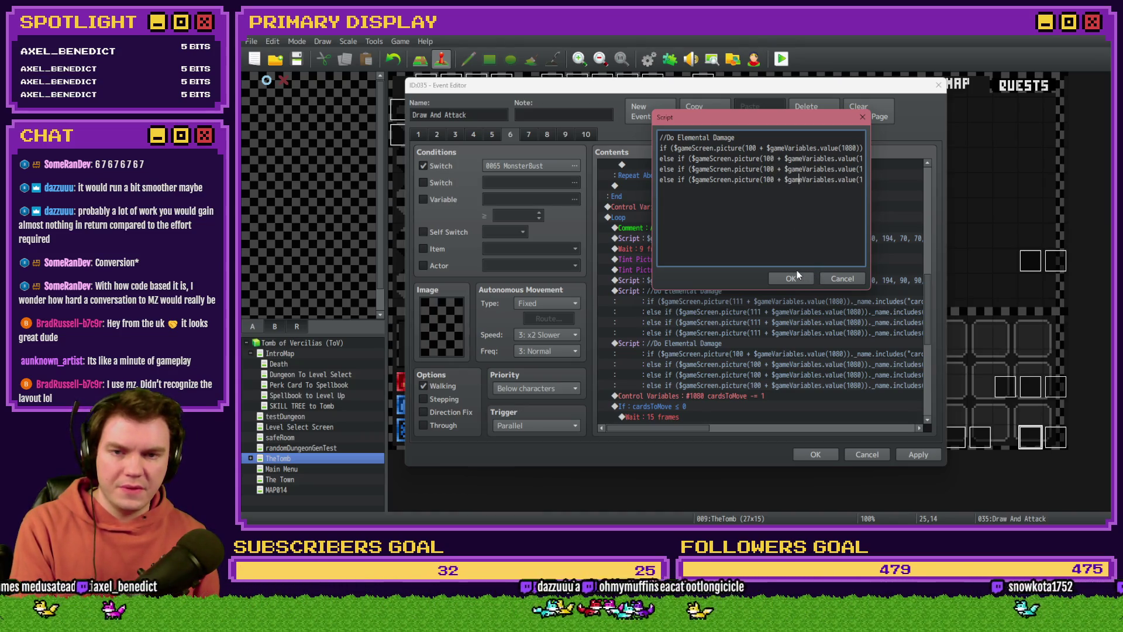
left_click(791, 278)
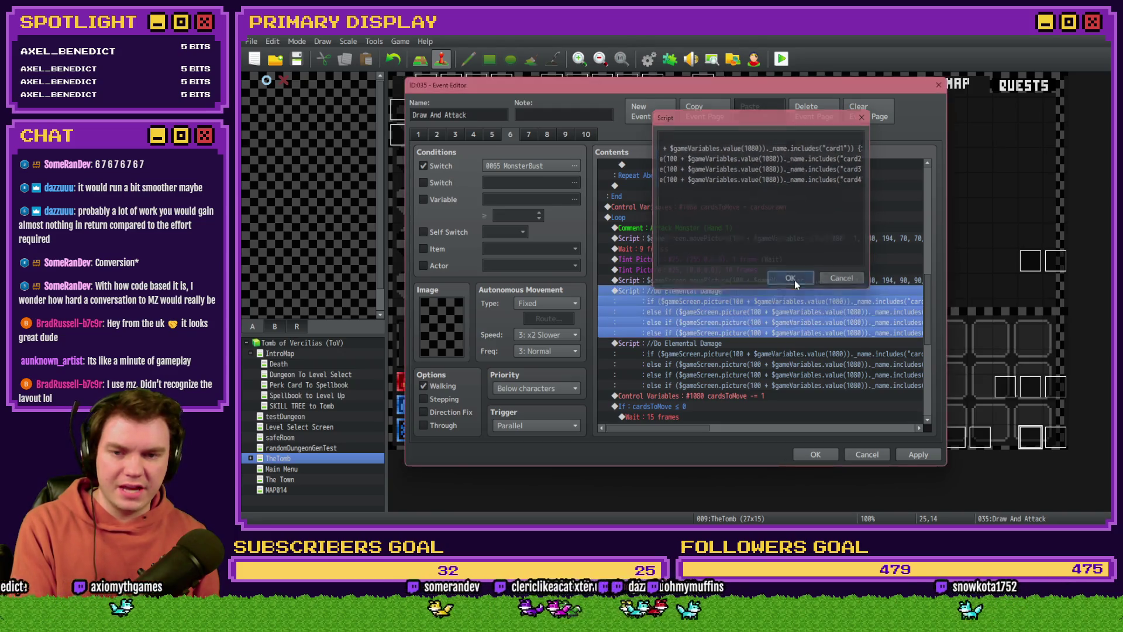
Delete the duplicate damage script block, close the event, and start a playtest.
left_click(713, 281)
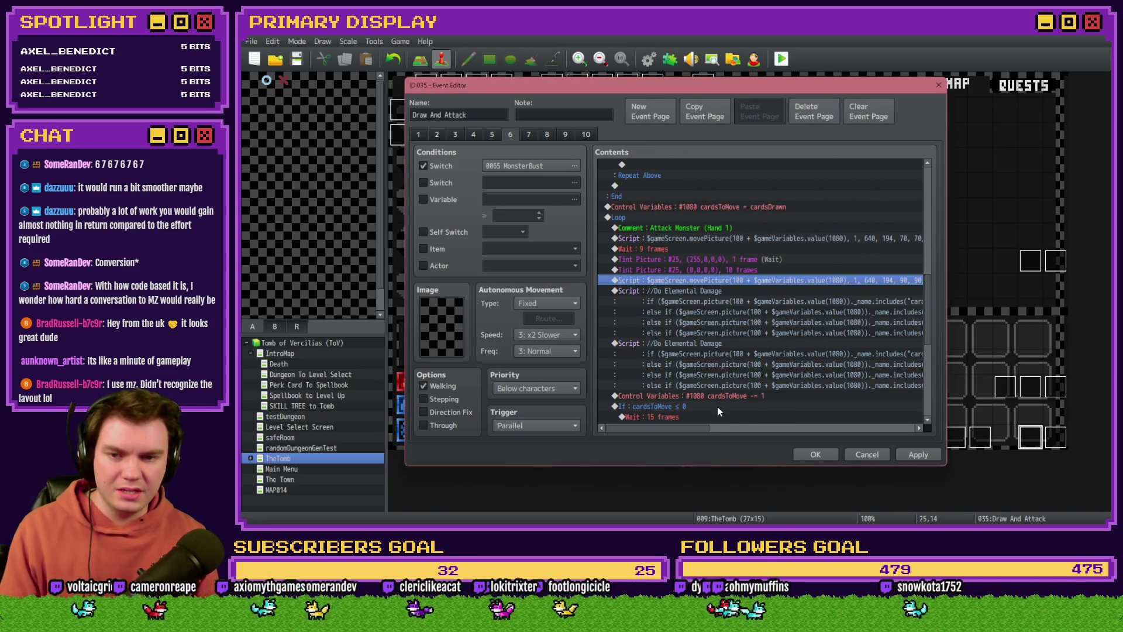
left_click_drag(673, 429, 842, 428)
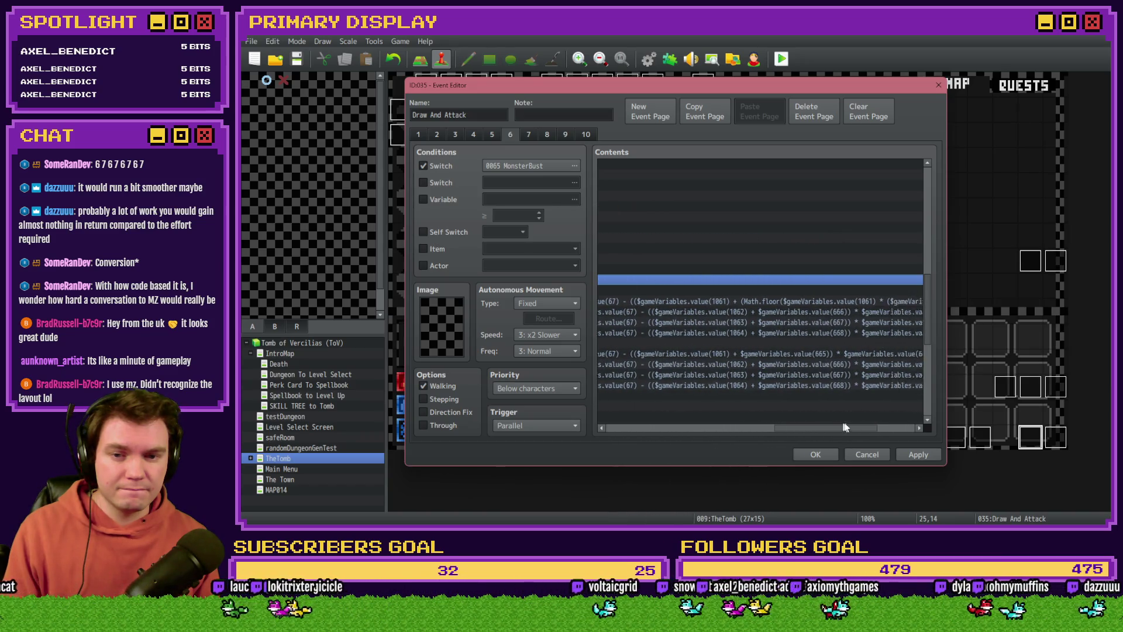
left_click(830, 344)
key("Delete")
key("Return")
key("ctrl+r")
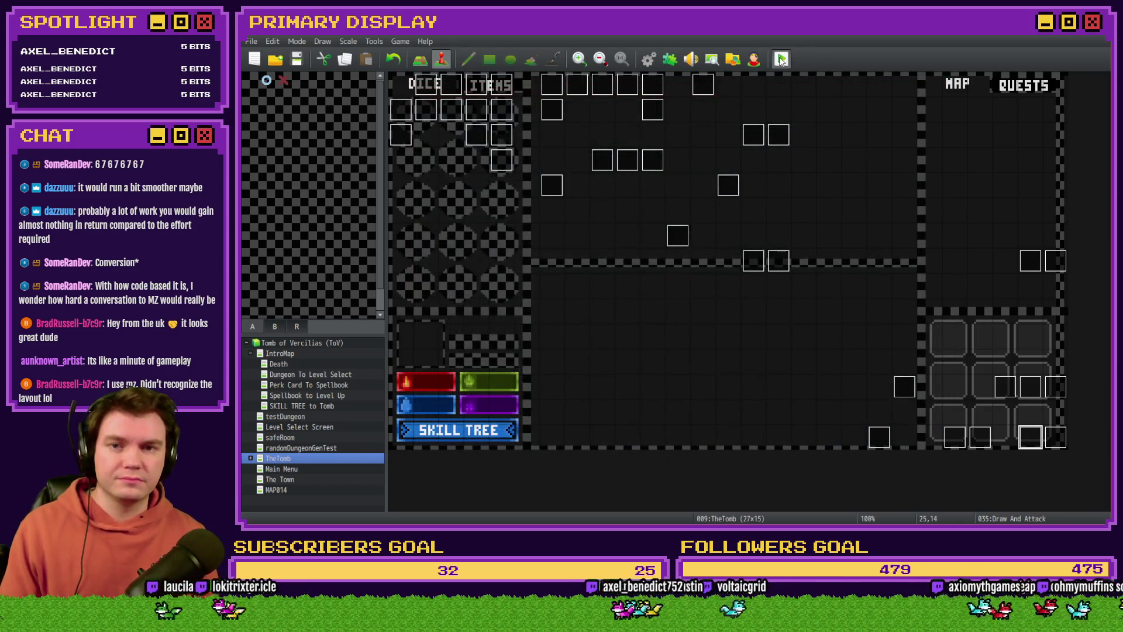
Save, check the hat card's tooltip, choose Grxffn's Potion of Power, and enter the skeleton's room.
left_click(644, 292)
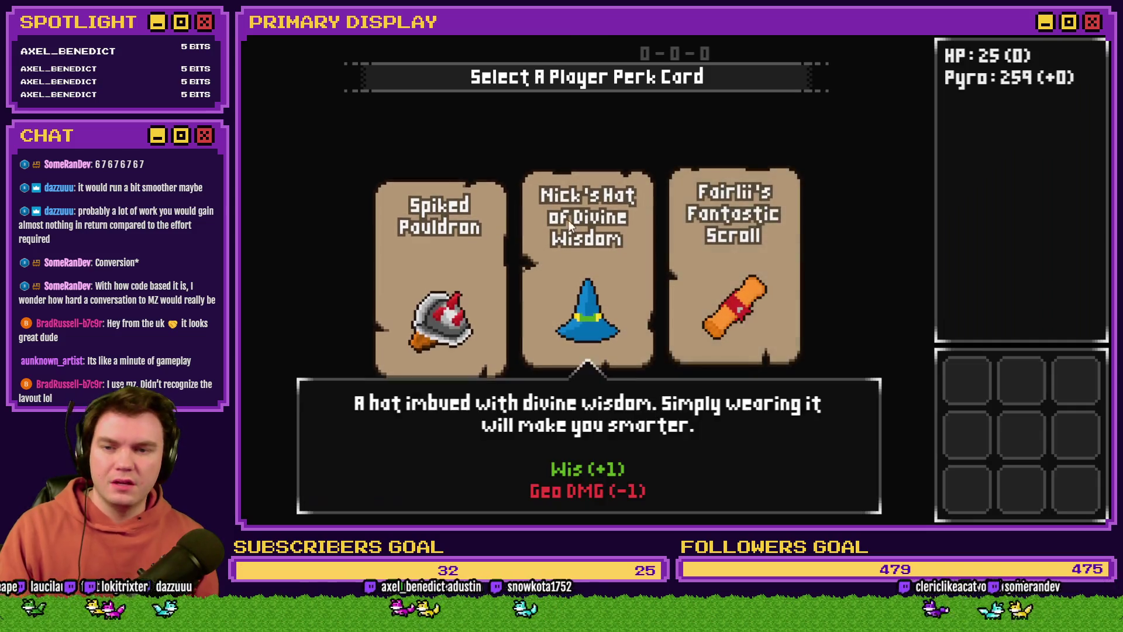
left_click(571, 220)
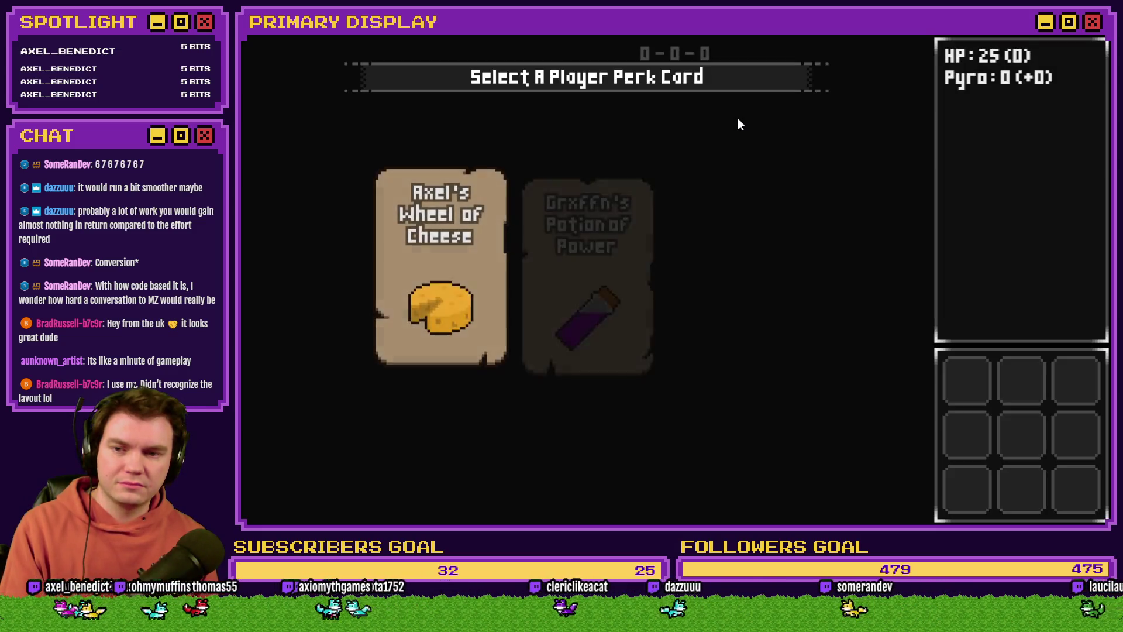
left_click(608, 237)
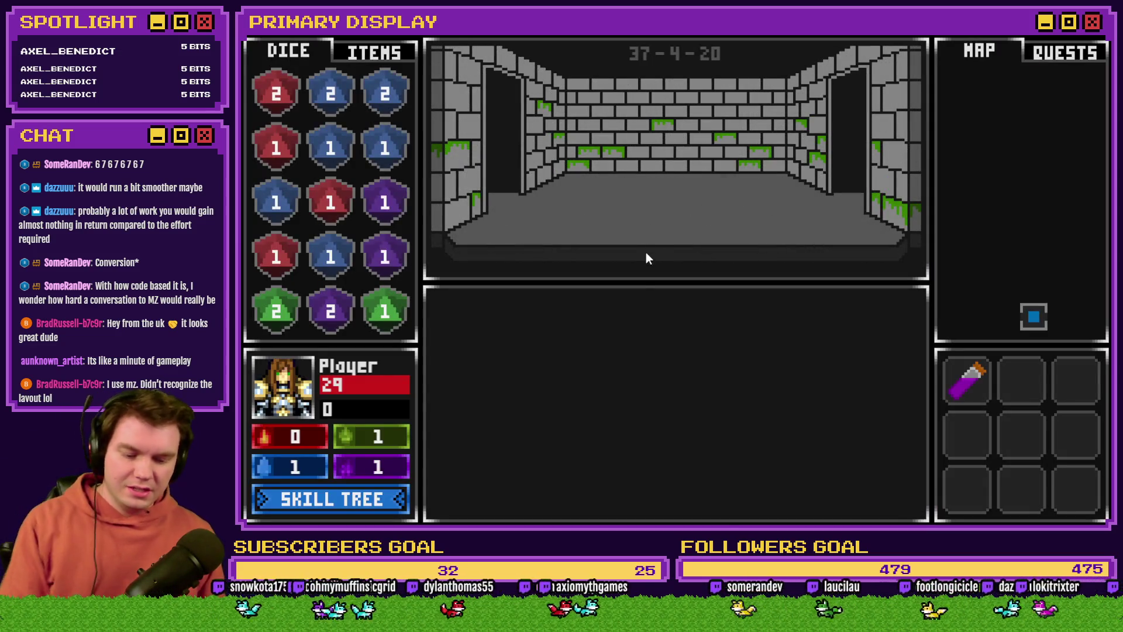
left_click(644, 254)
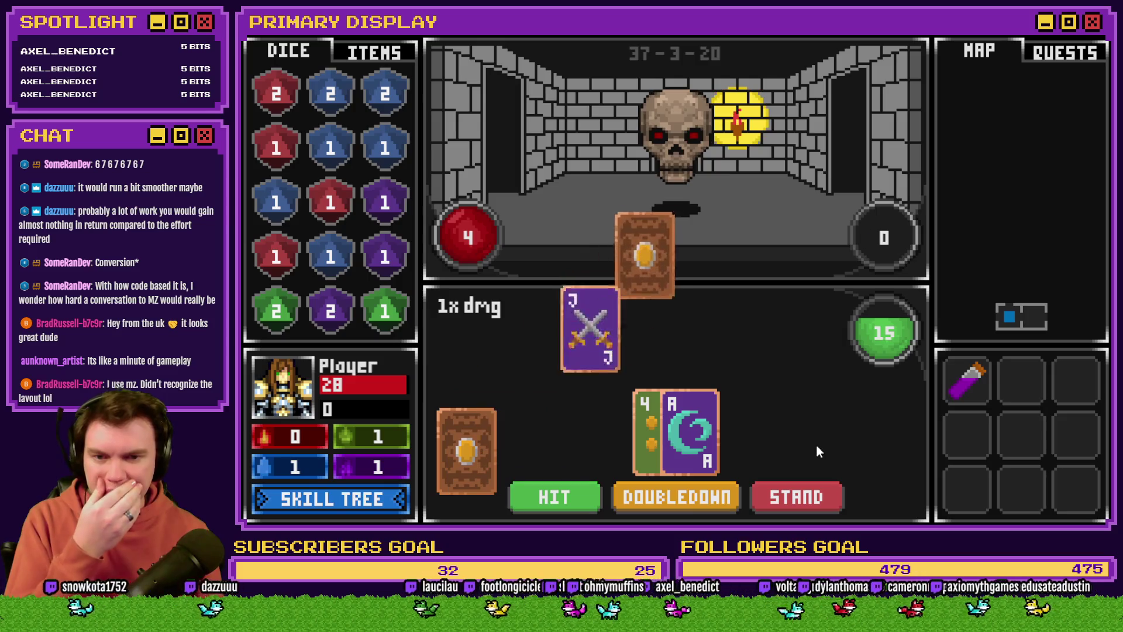
Play blackjack hands against the skeleton, standing on 17 and hitting to 21, then open the F9 debug list.
left_click(825, 492)
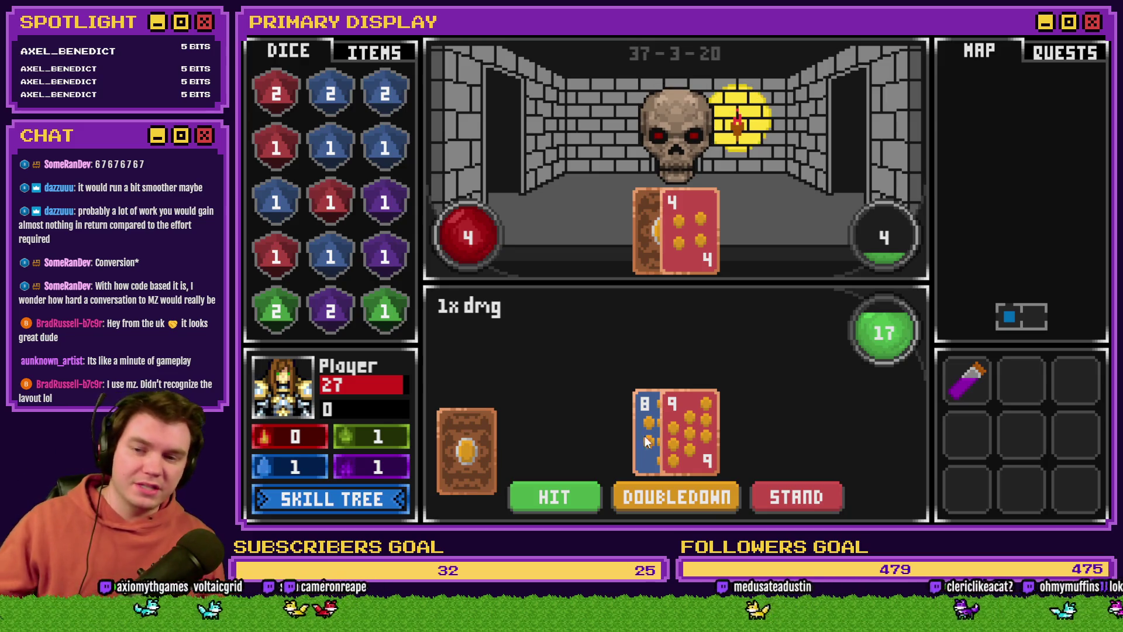
left_click(817, 497)
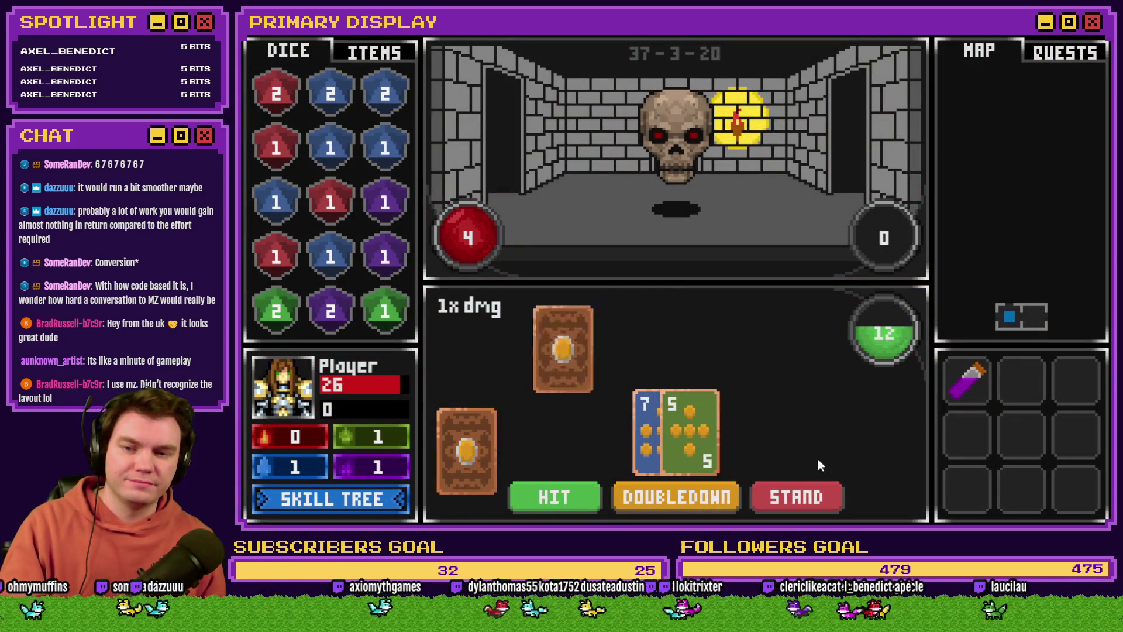
left_click(805, 497)
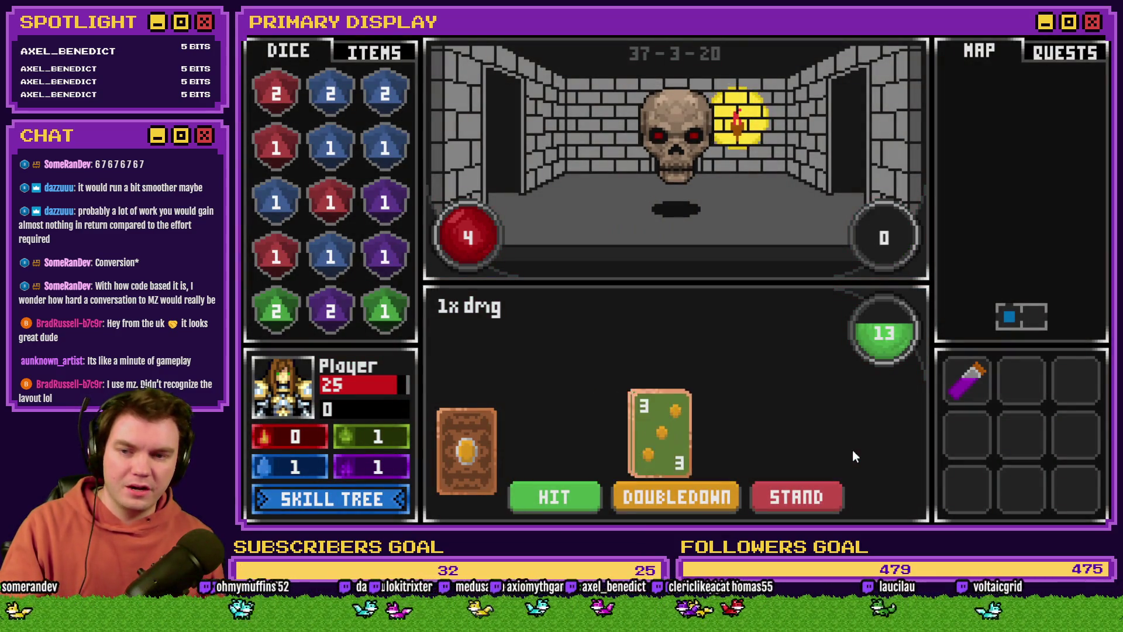
left_click(809, 493)
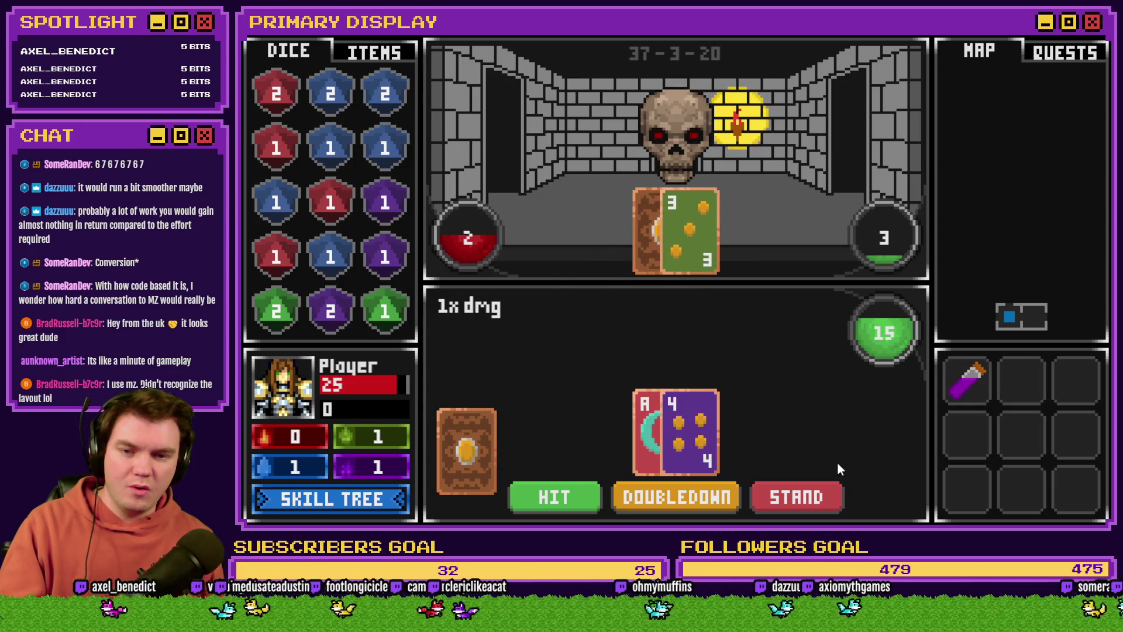
left_click(573, 494)
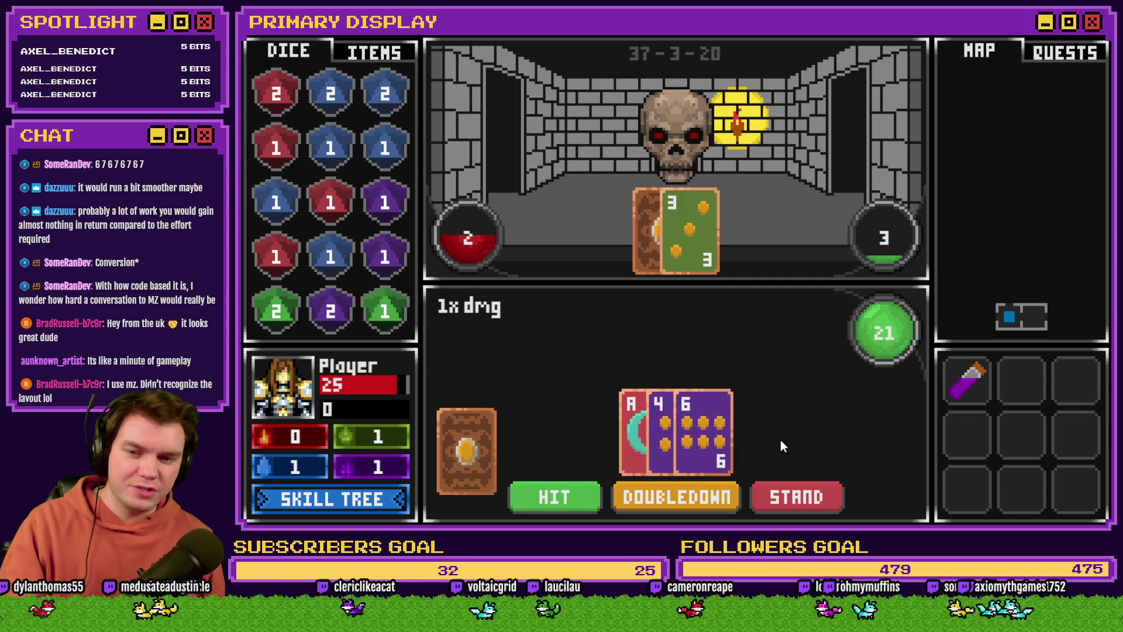
left_click(785, 500)
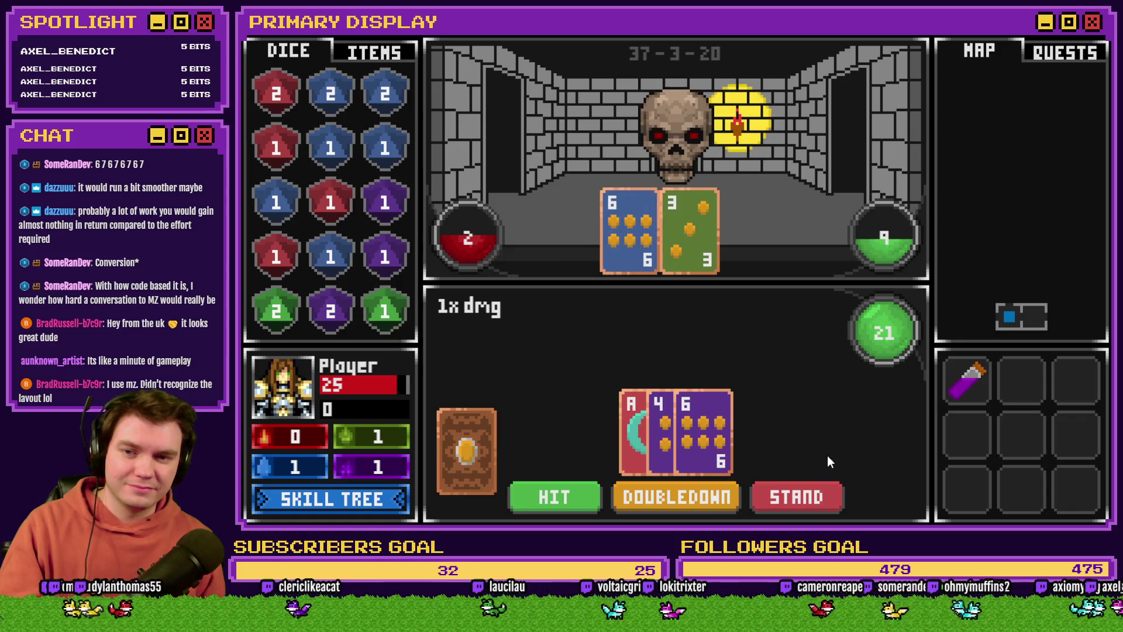
key("F9")
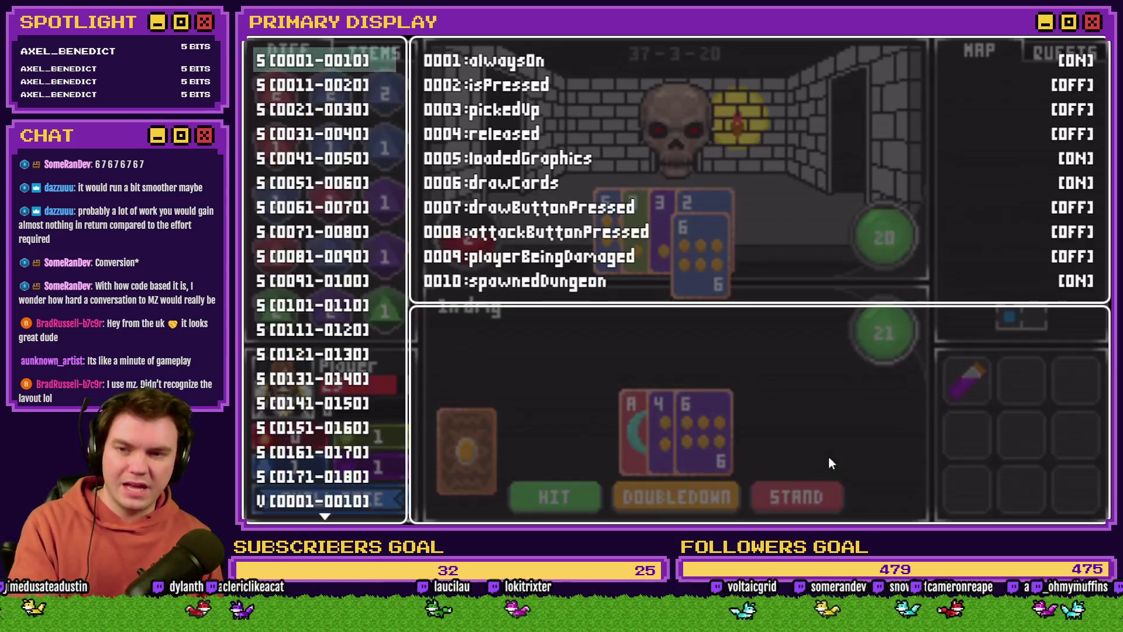
In variables 0061-0070, set monsterHPMax to 10 and monsterHP from 2 to 6, then resume.
key("Down")
key("Down")
key("Down")
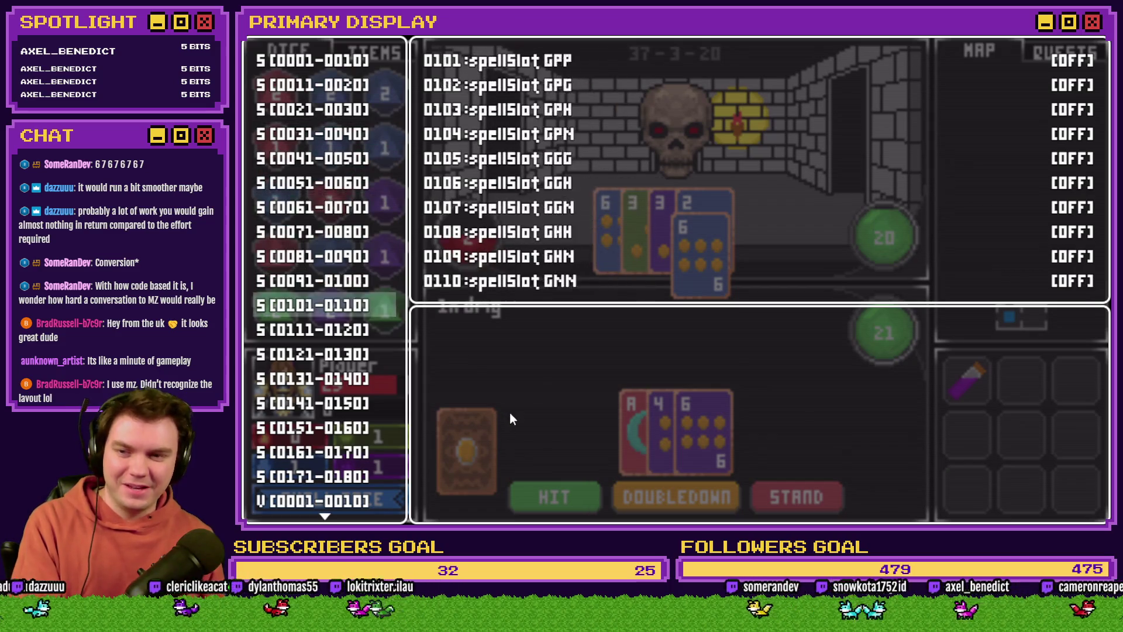
key("Down")
key("Down")
key("Down")
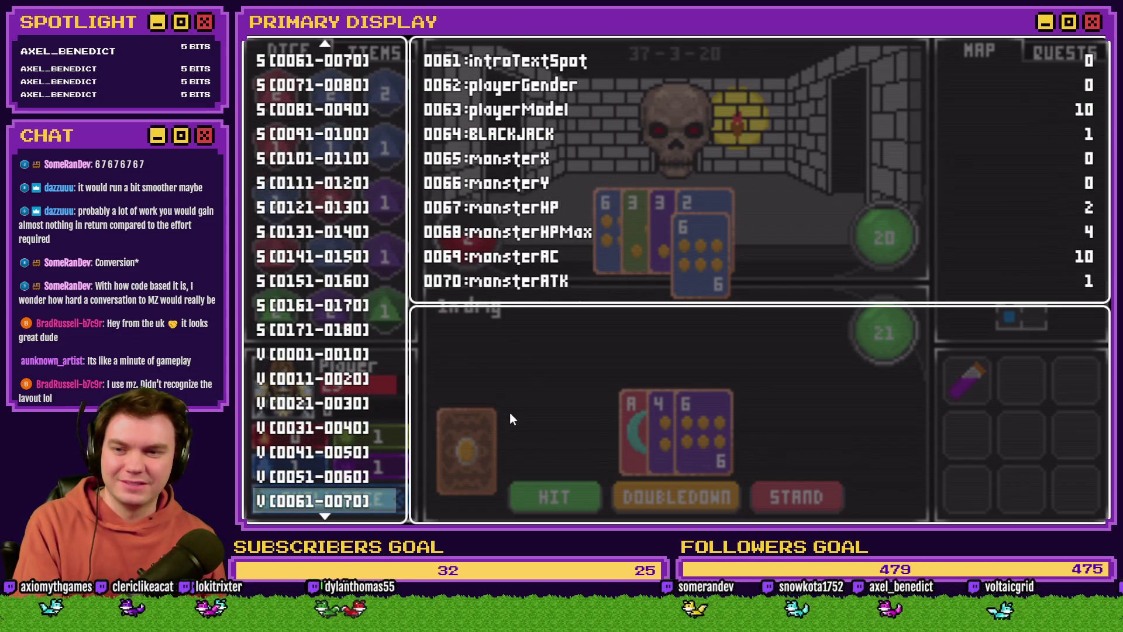
key("Return")
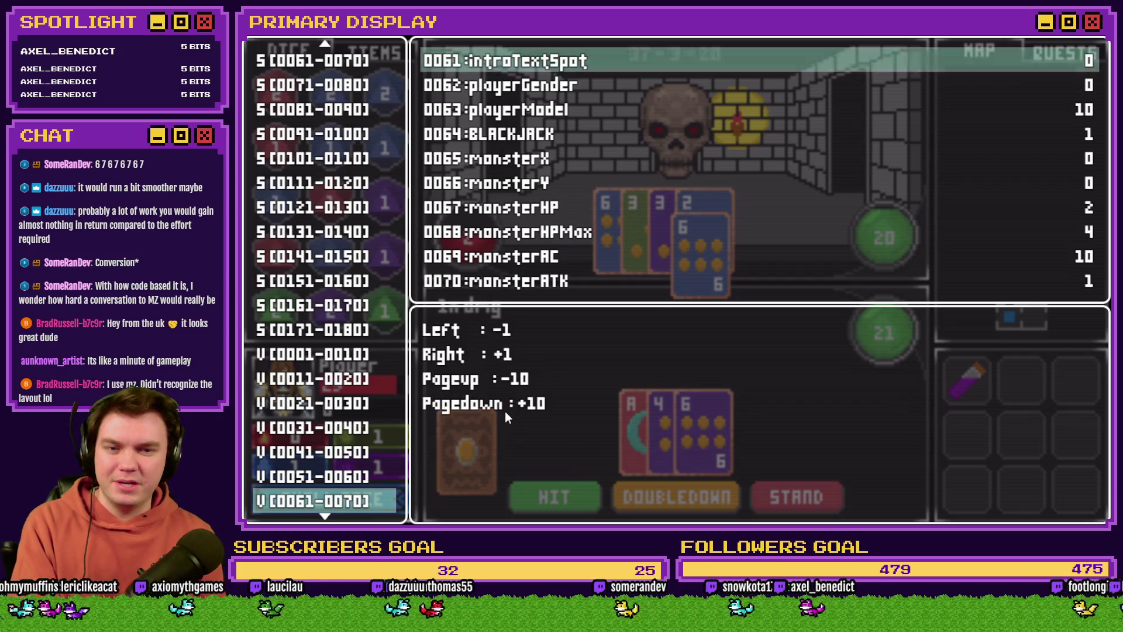
key("Up")
key("Up")
key("Up")
key("Right")
key("Right")
key("Right")
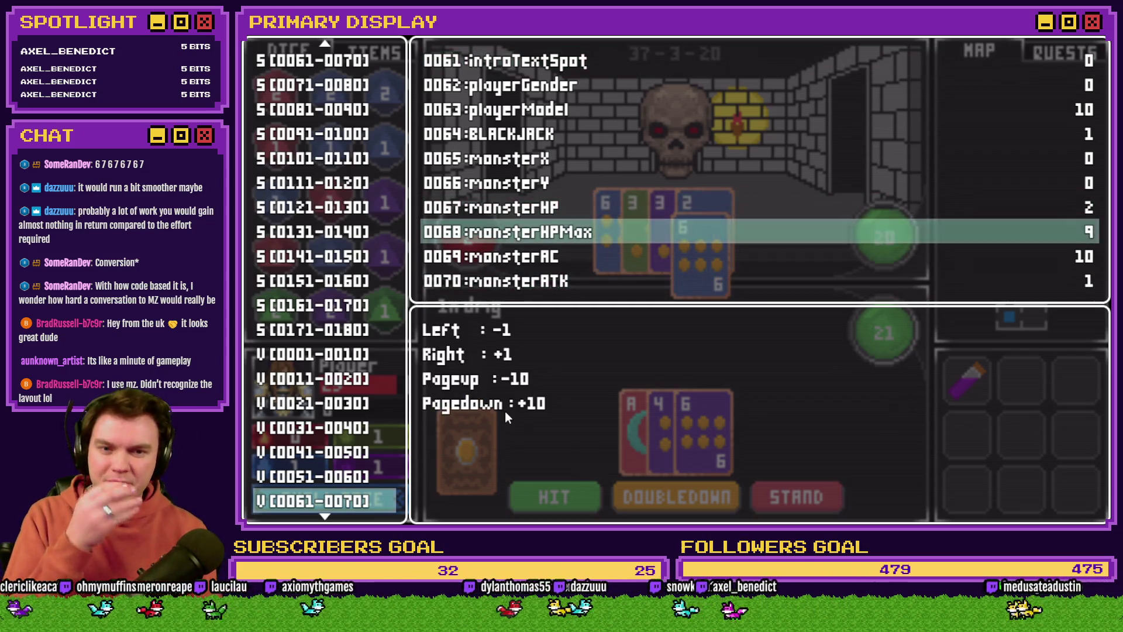
key("Up")
key("Right")
key("Right")
key("Right")
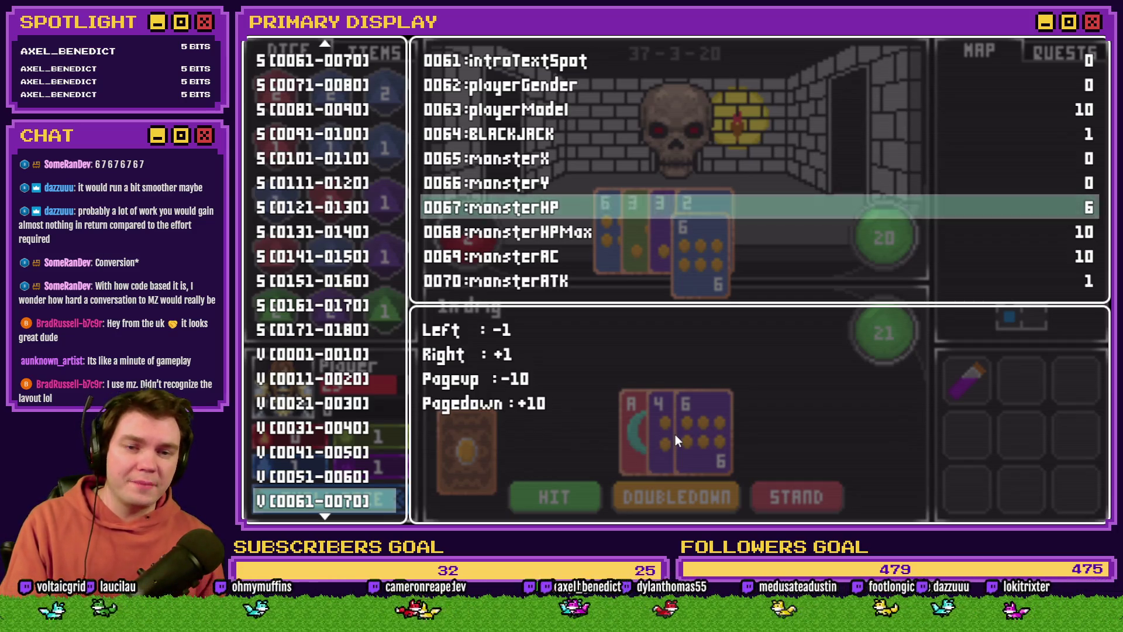
key("Escape")
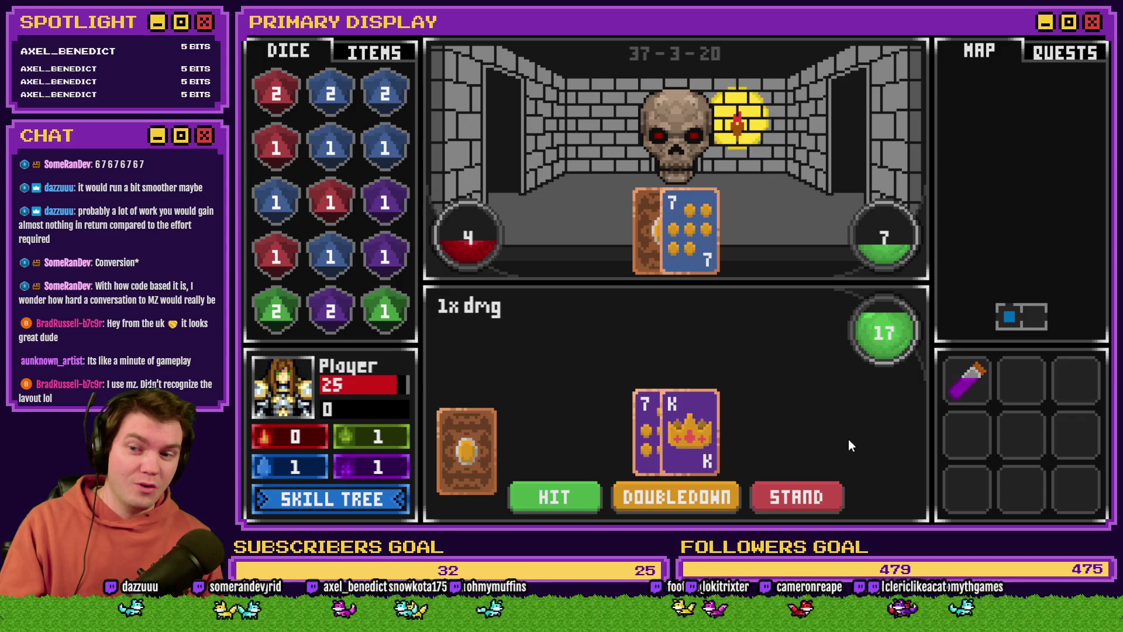
Reopen the debug window to increase the skeleton's monsterHP again, then return to the fight.
key("F9")
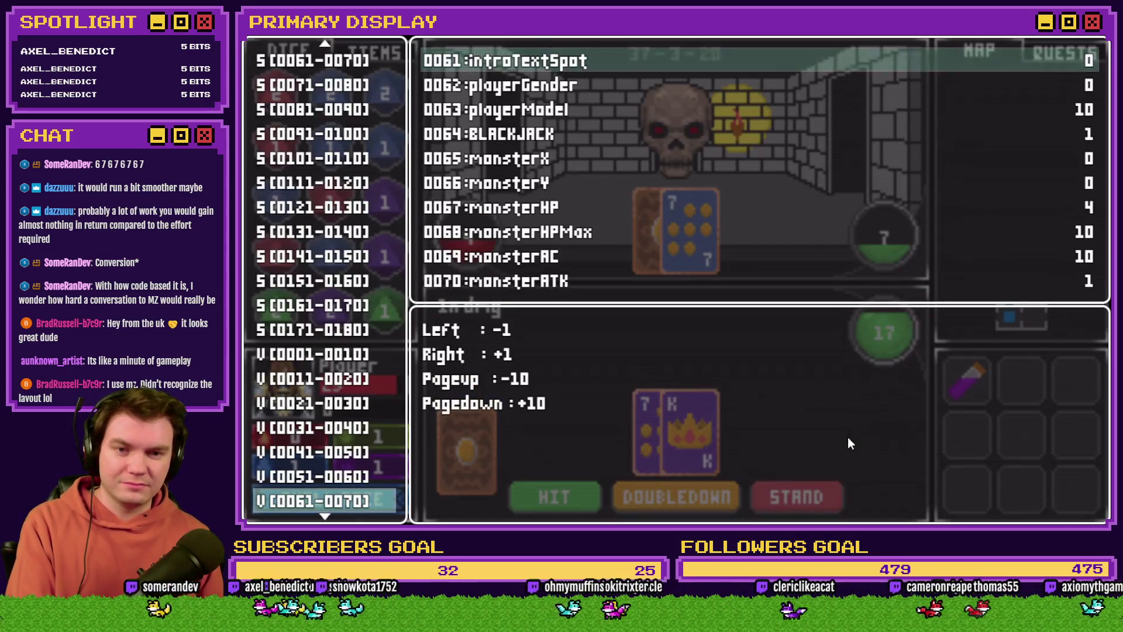
key("Down")
key("Down")
key("Down")
key("Right")
key("Right")
key("Right")
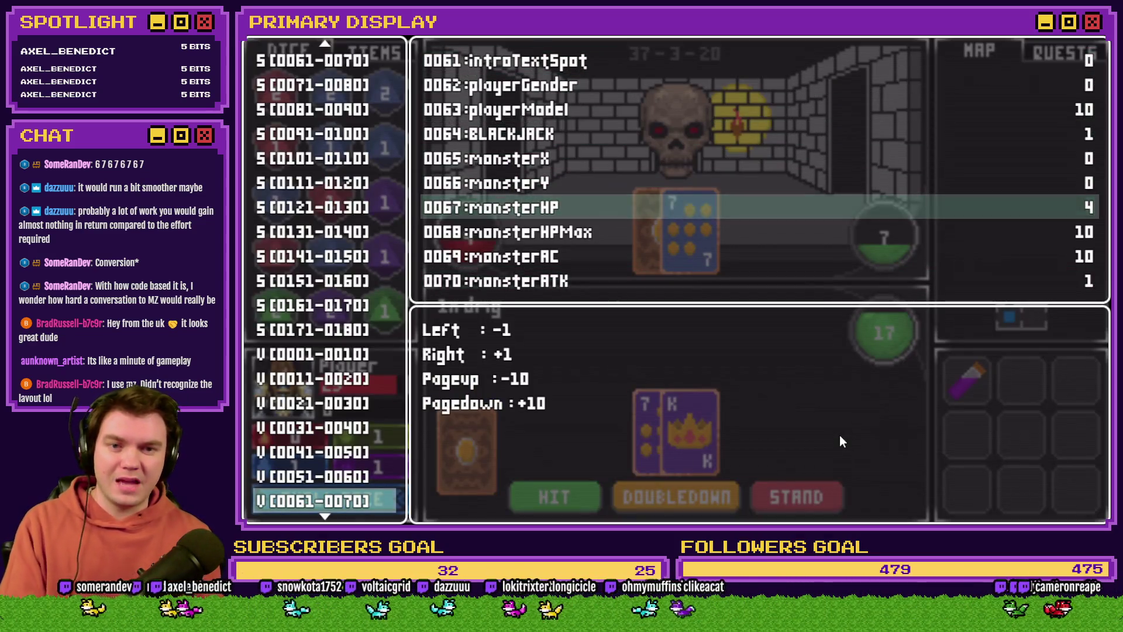
key("Escape")
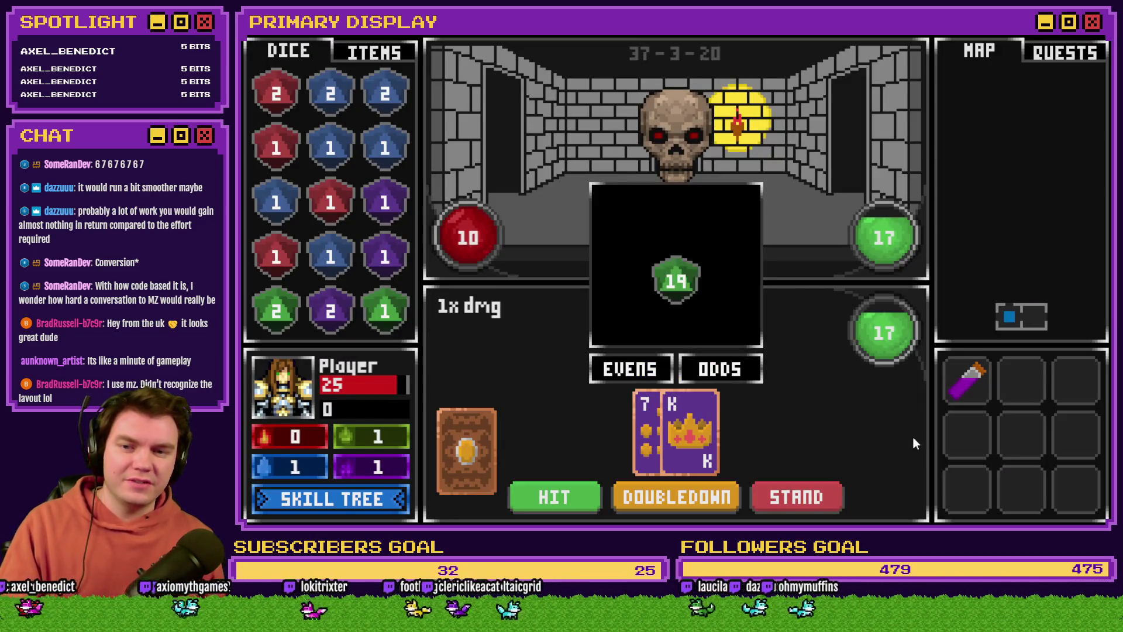
Bet Odds on the die roll, stand on the hand, and close the playtest.
left_click(733, 377)
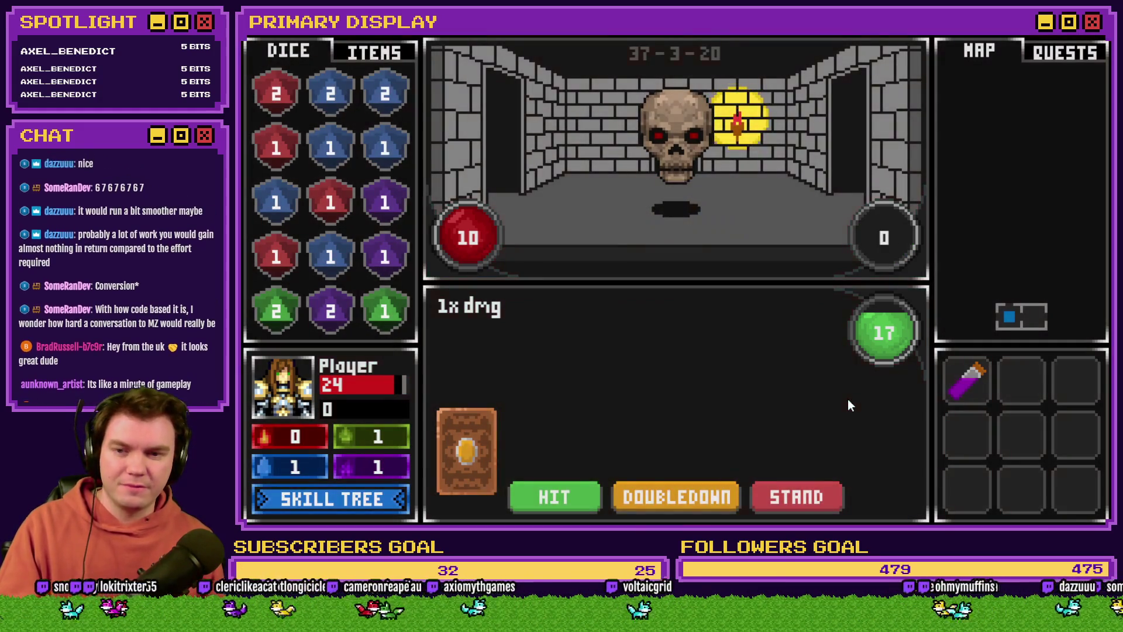
left_click(799, 497)
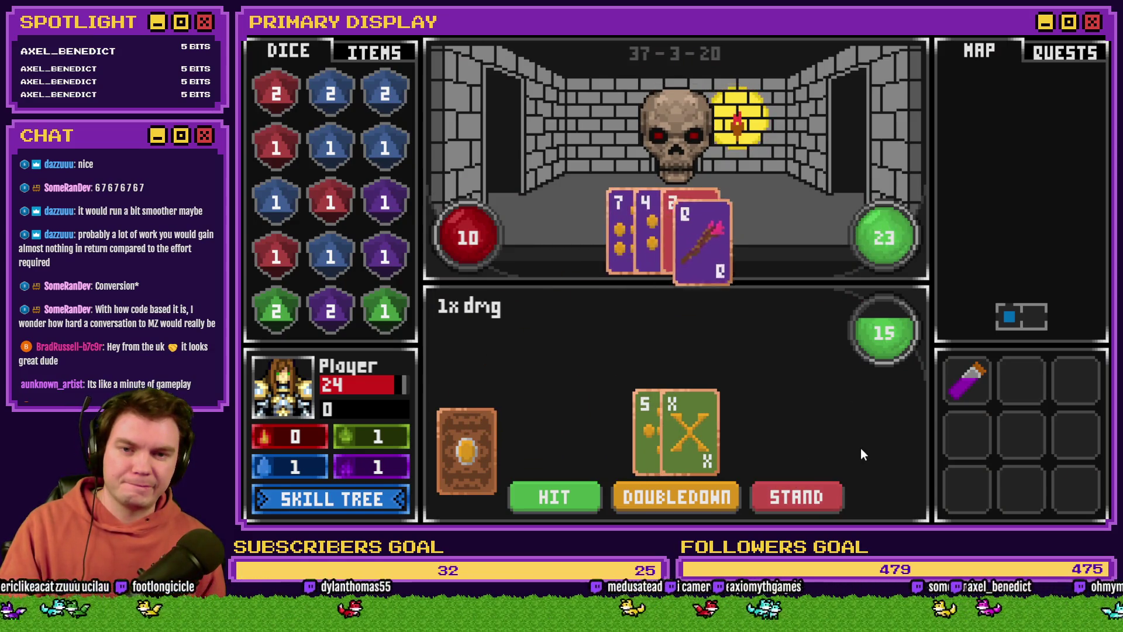
key("alt+F4")
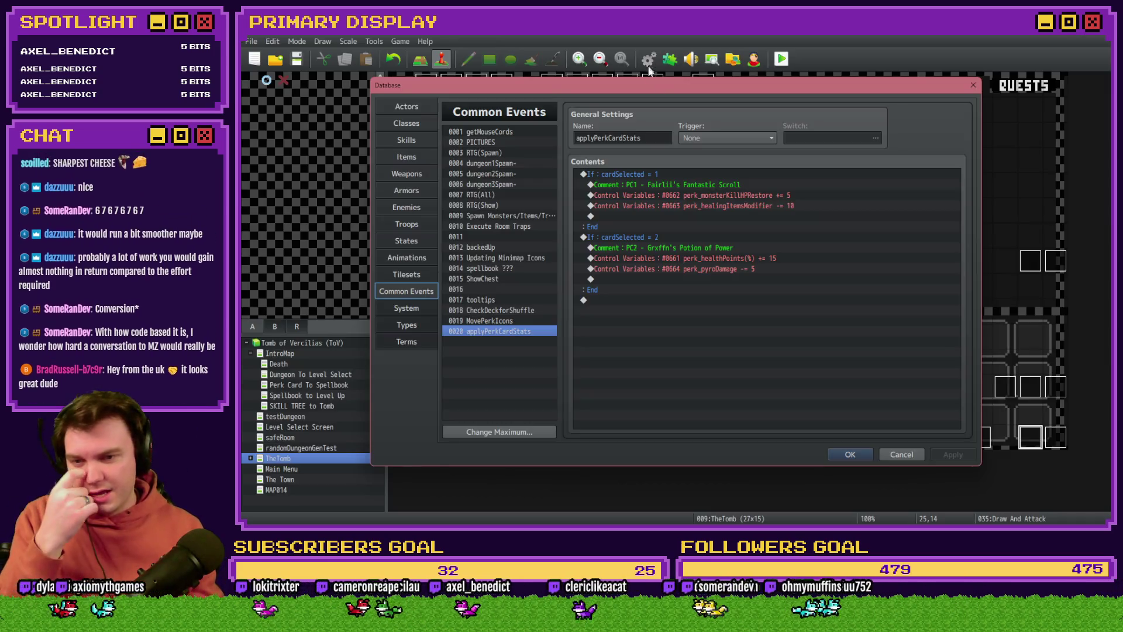
View the 0017 tooltips common event, close the database, and save to start a new playtest.
left_click(519, 300)
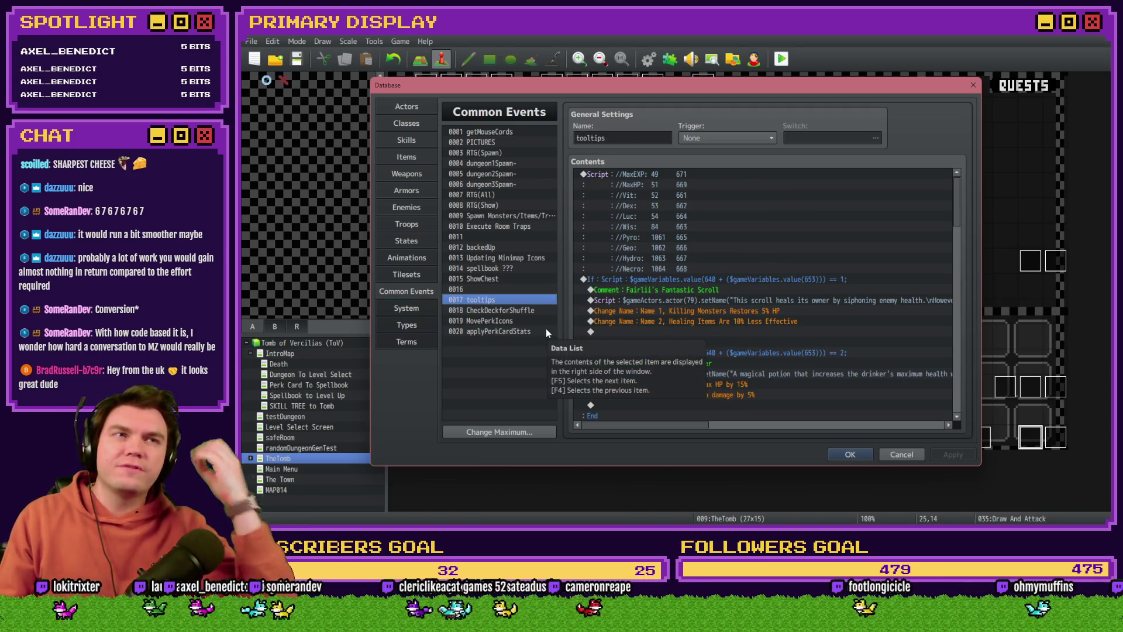
left_click(840, 451)
left_click(782, 58)
left_click(637, 293)
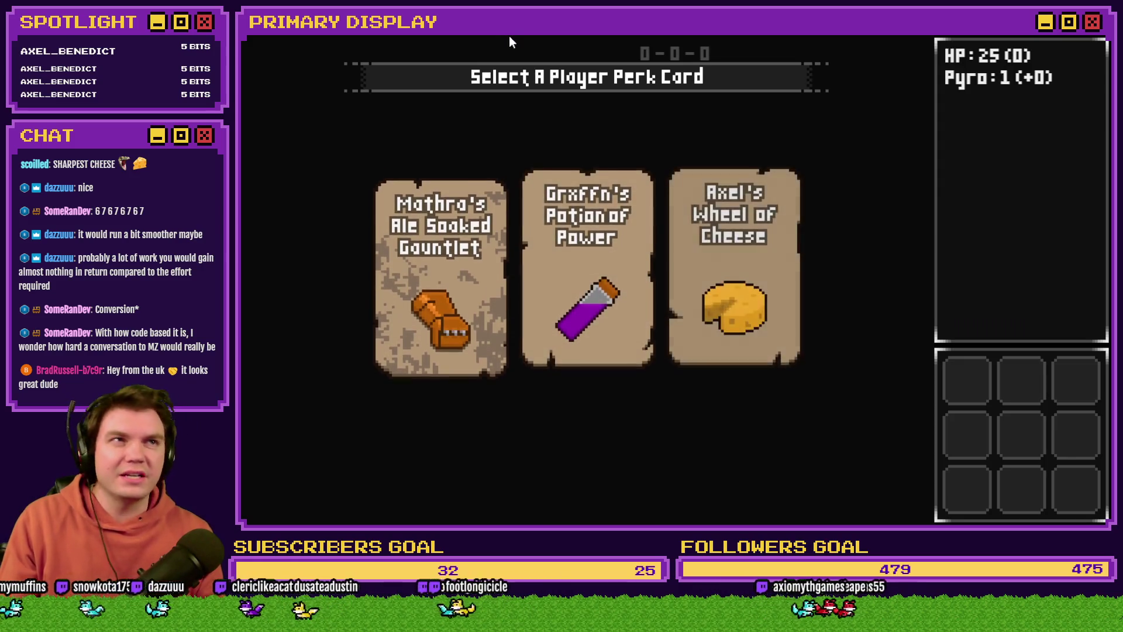
Read the tooltip description of each of the three perk cards, then close the game.
mouse_move(578, 225)
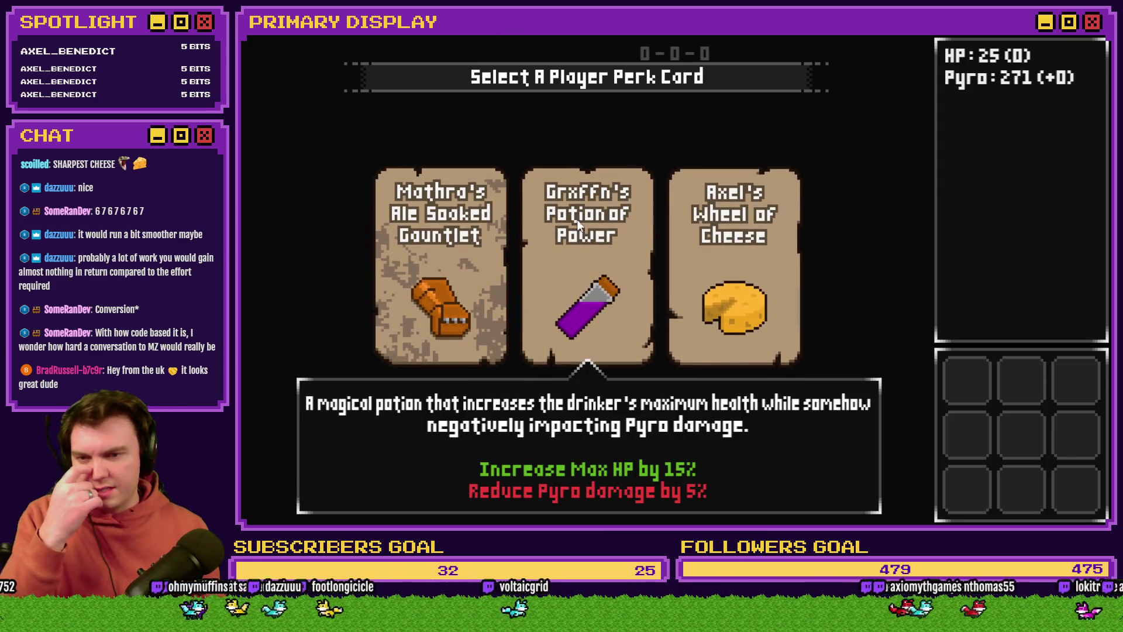
mouse_move(485, 257)
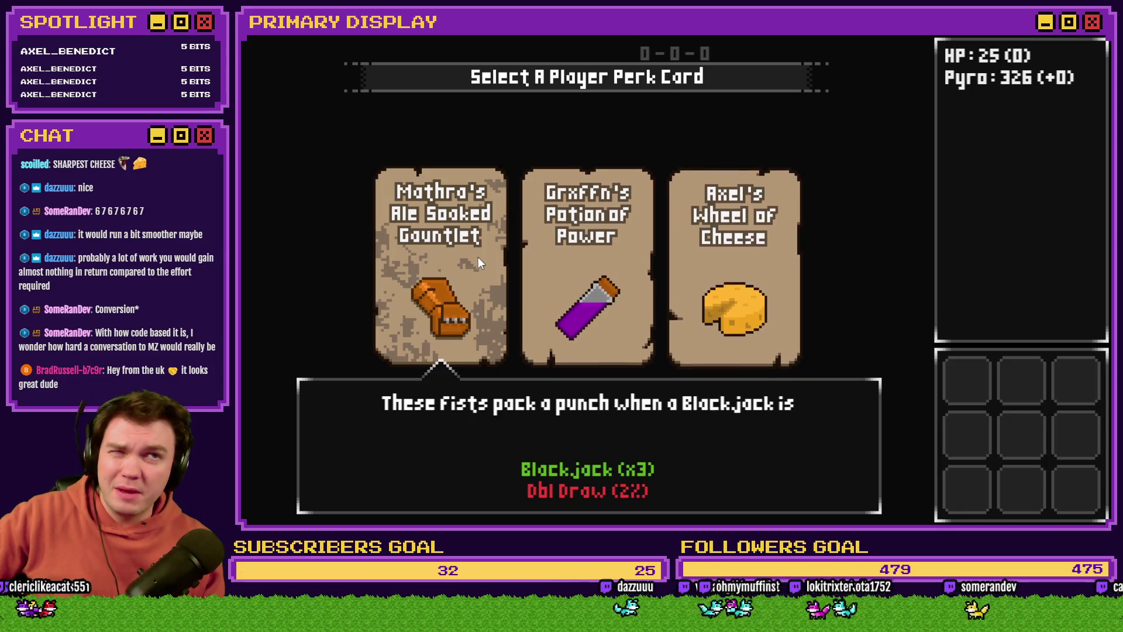
mouse_move(763, 237)
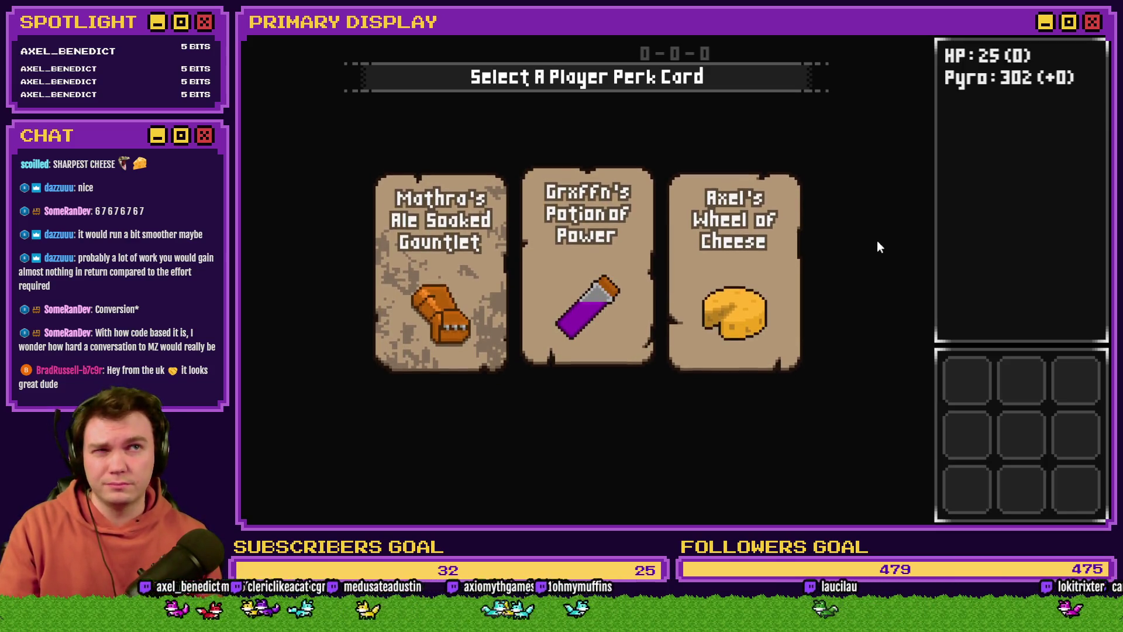
key("alt+F4")
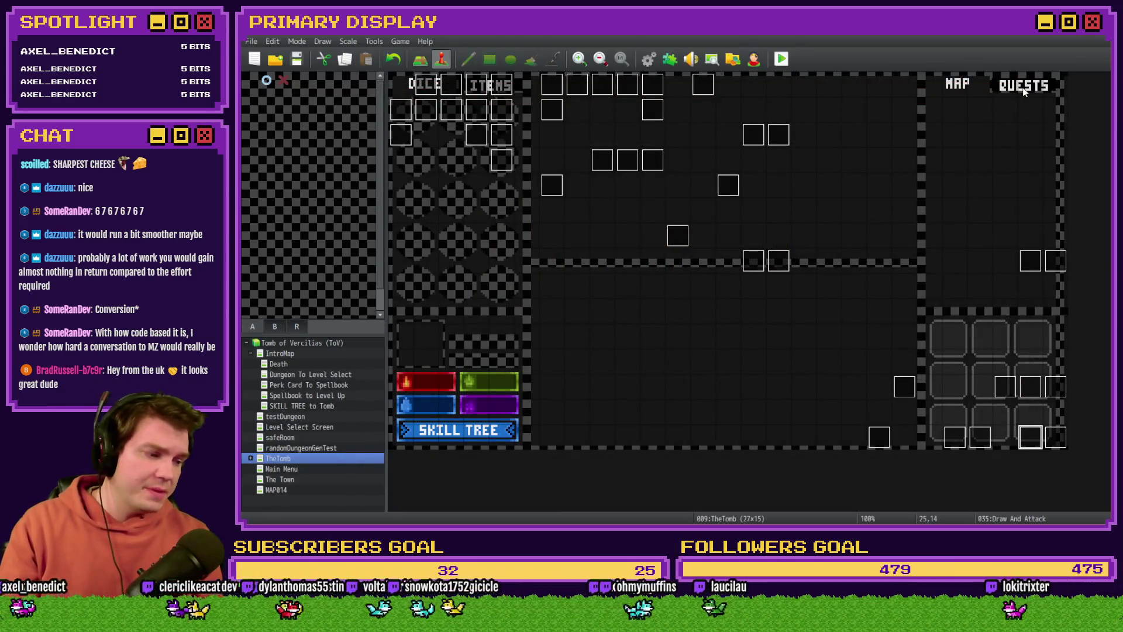